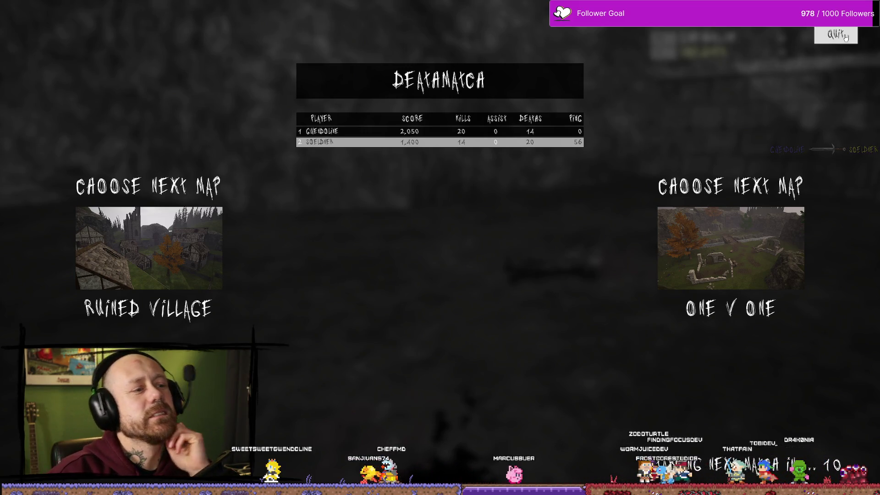
# Quit the deathmatch results screen (2,050 vs 1,400) to the Bloodspill main menu.
pyautogui.click(846, 36)
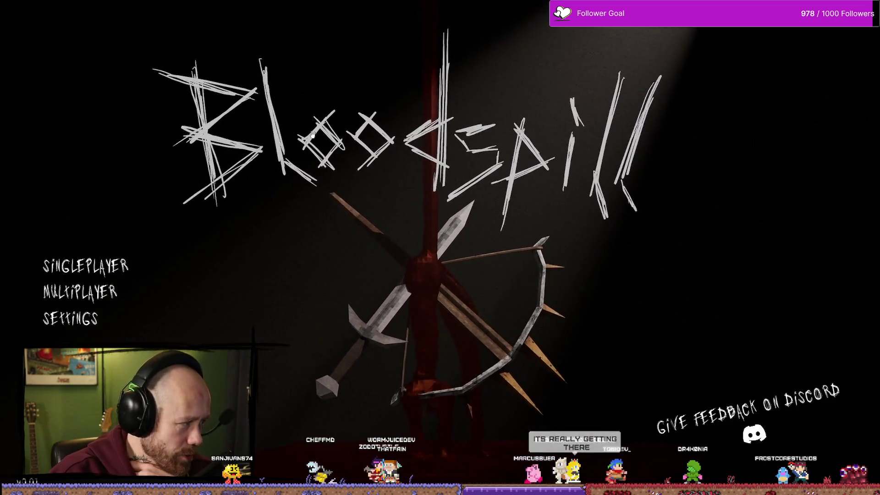
# Go to Multiplayer, Join Game, refresh the server list and join the listed server.
pyautogui.click(103, 296)
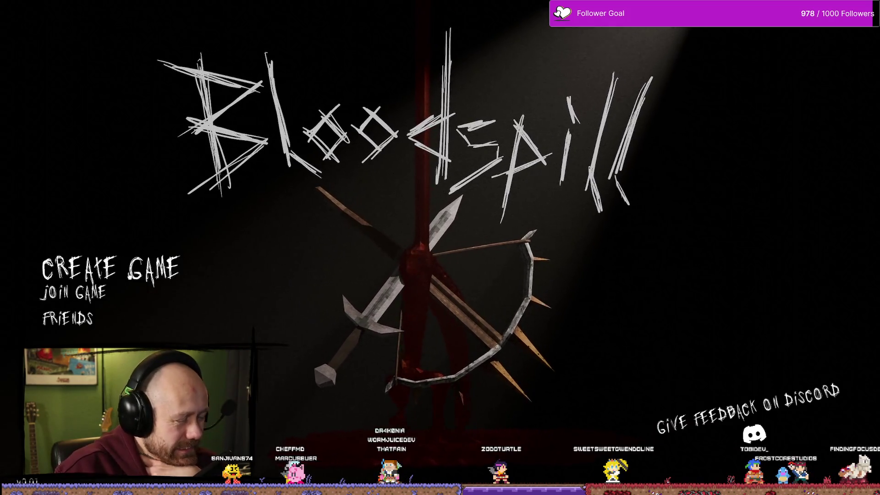
pyautogui.click(73, 292)
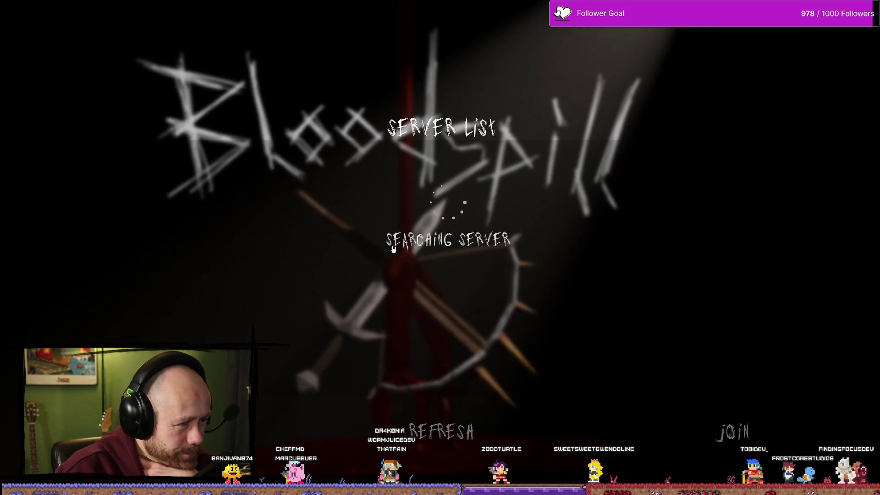
pyautogui.click(467, 442)
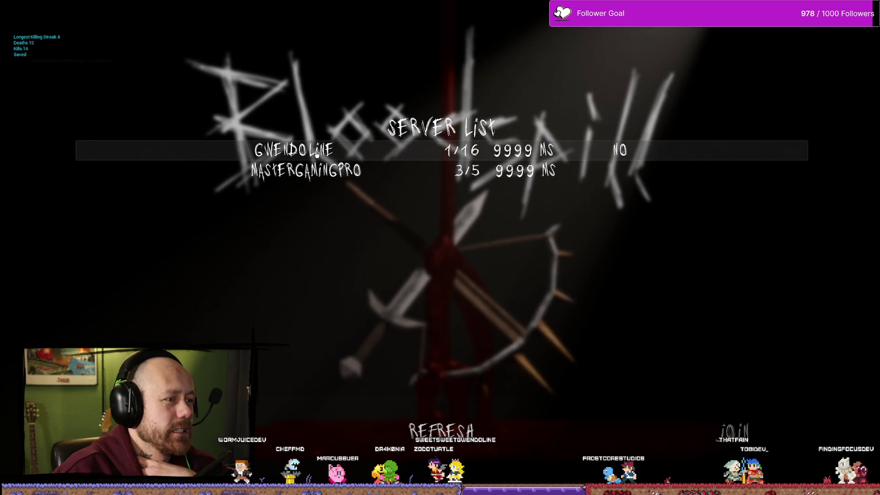
pyautogui.click(761, 443)
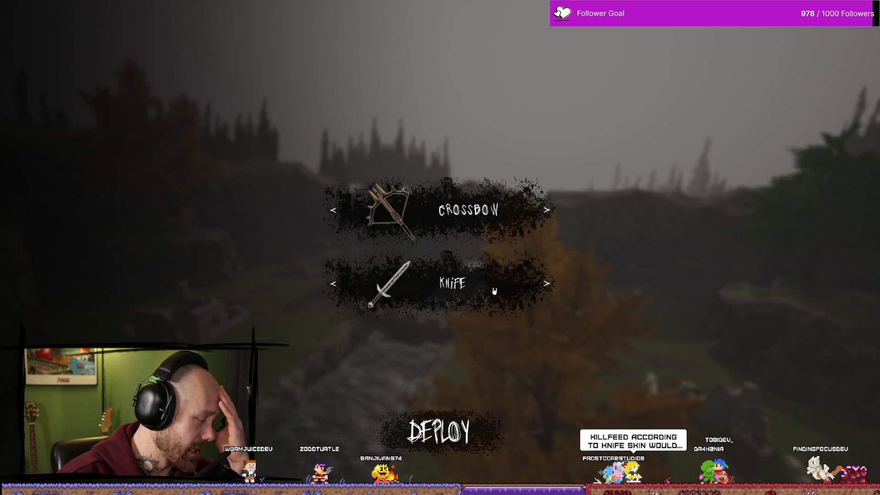
# Deploy with the crossbow, swap to knife and back, reload, then return to loadout after dying.
pyautogui.click(439, 434)
pyautogui.press('2')
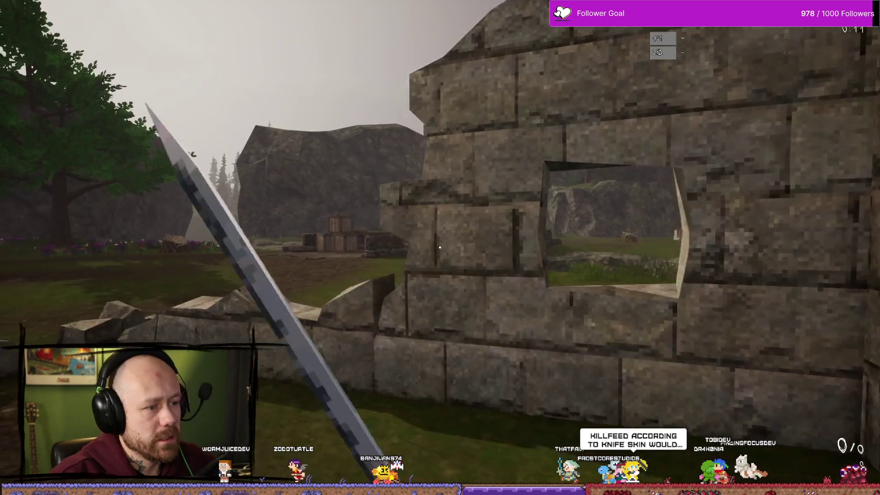
pyautogui.press('1')
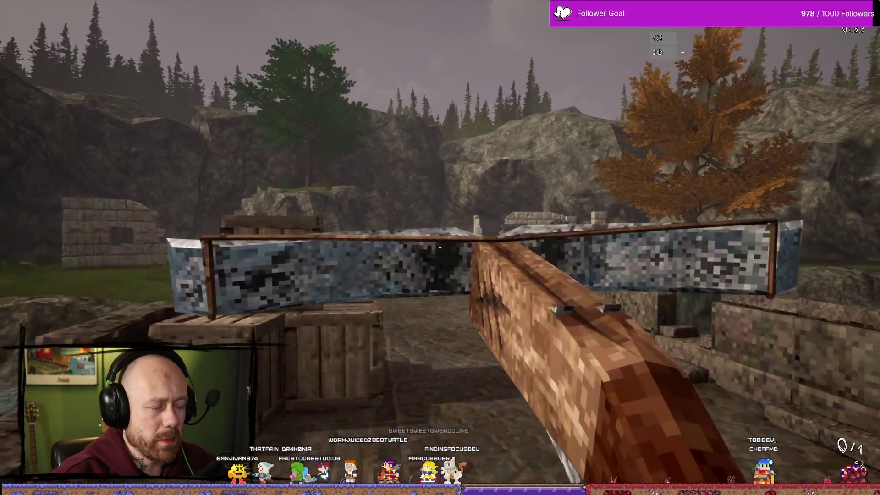
pyautogui.press('r')
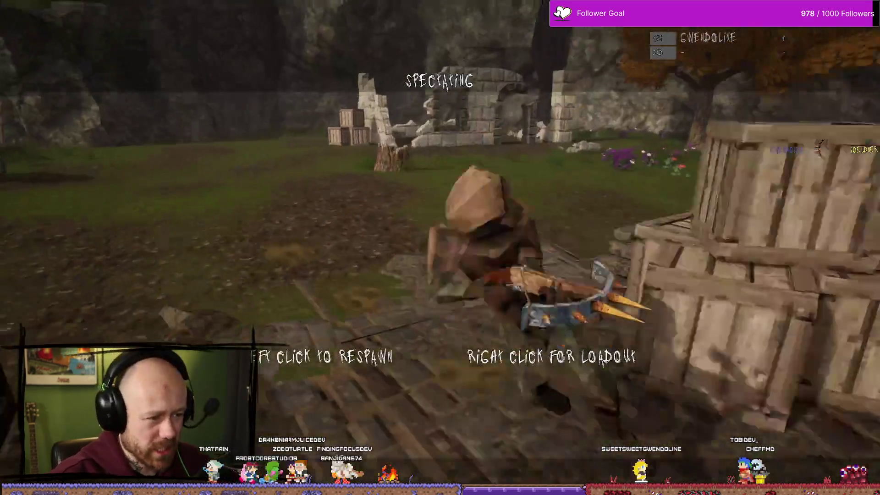
pyautogui.rightClick(440, 248)
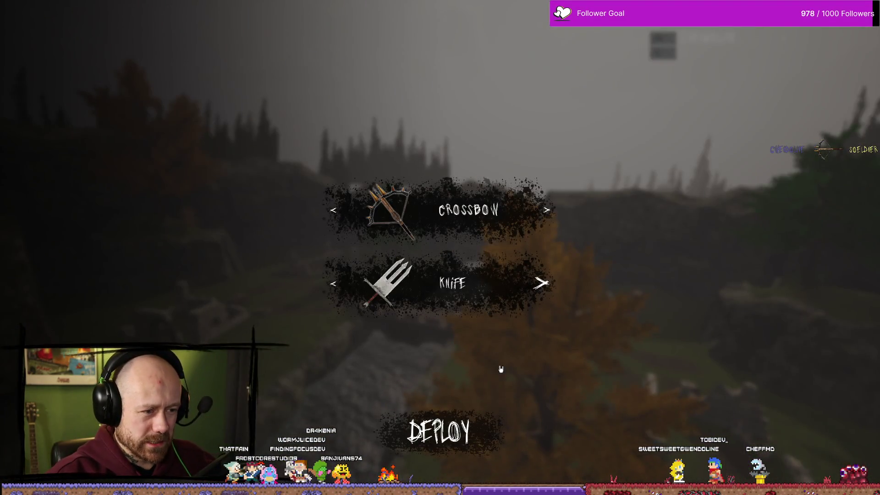
# Redeploy with the knife and advance across the bridge to the river's edge.
pyautogui.click(439, 431)
pyautogui.press('2')
pyautogui.press('w')
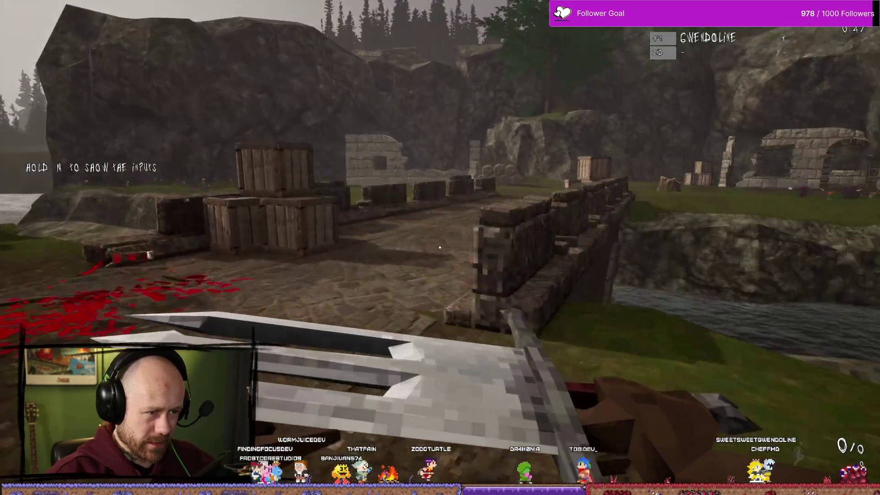
pyautogui.press('w')
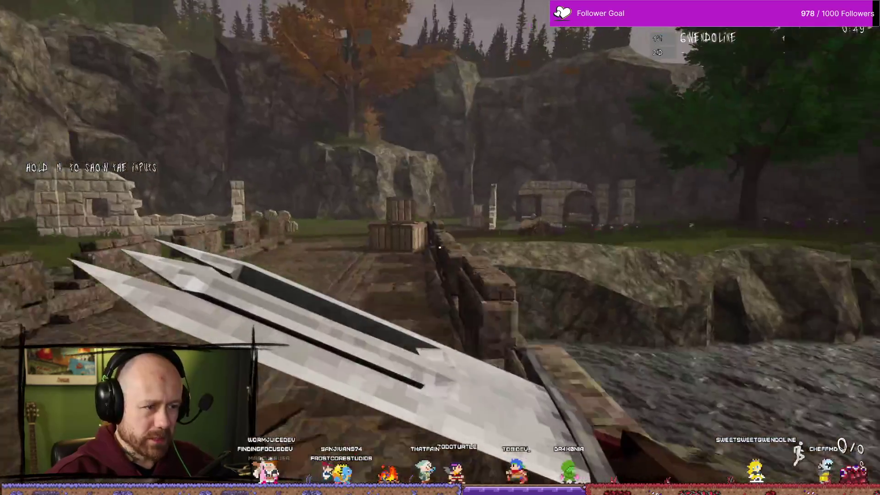
pyautogui.press('w')
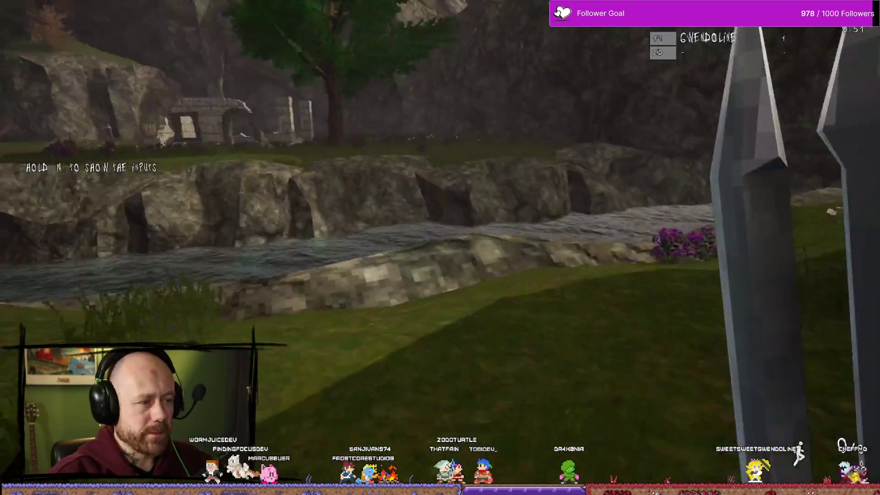
pyautogui.press('w')
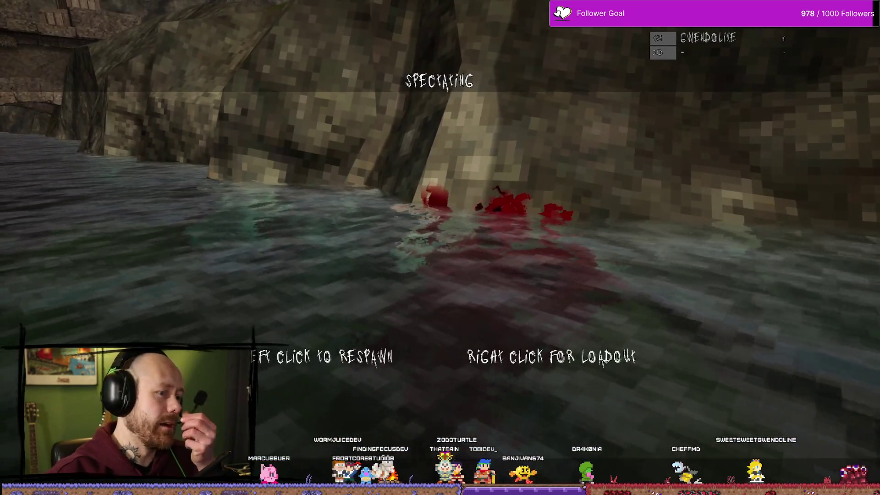
# Respawn and fight the enemy with repeated blade swings.
pyautogui.click(440, 248)
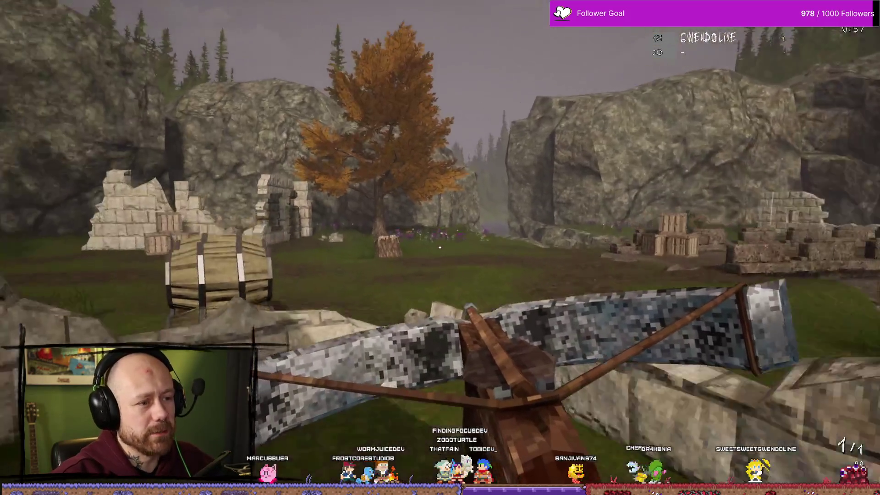
pyautogui.press('2')
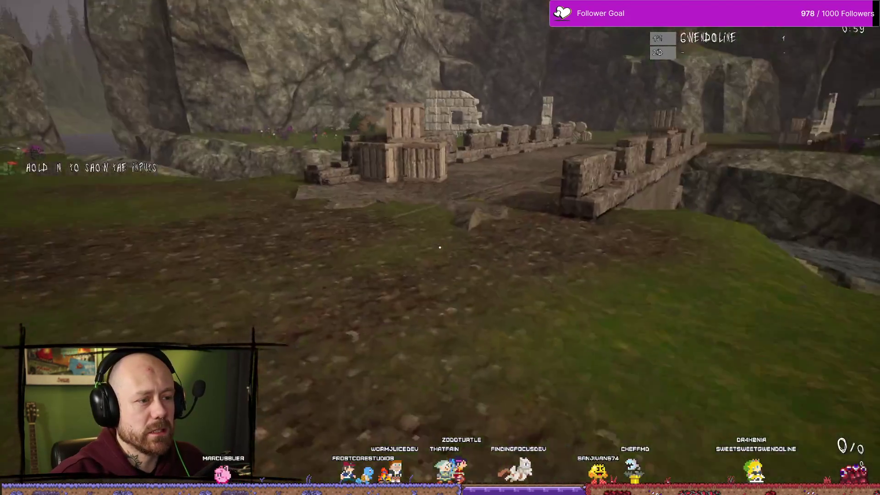
pyautogui.click(440, 247)
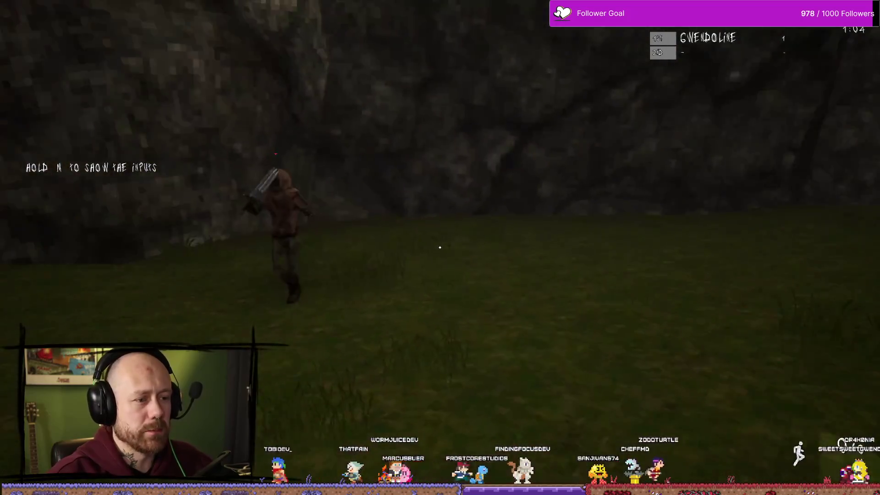
pyautogui.click(440, 248)
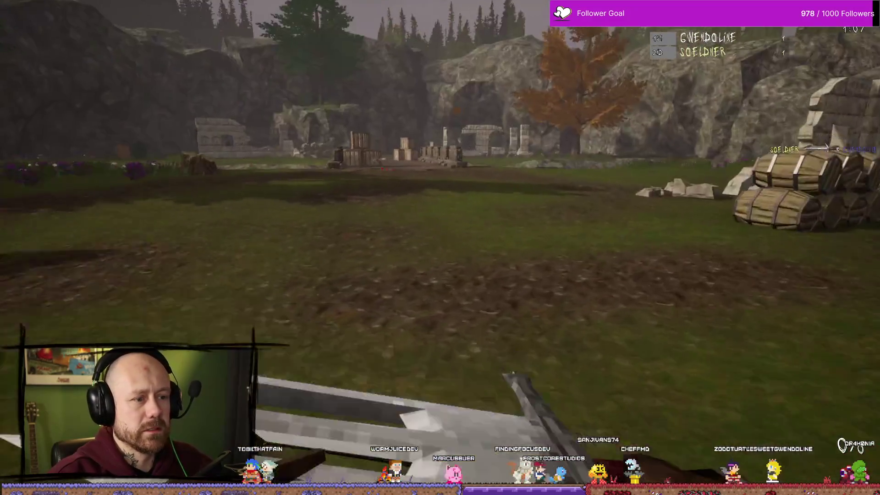
pyautogui.click(440, 247)
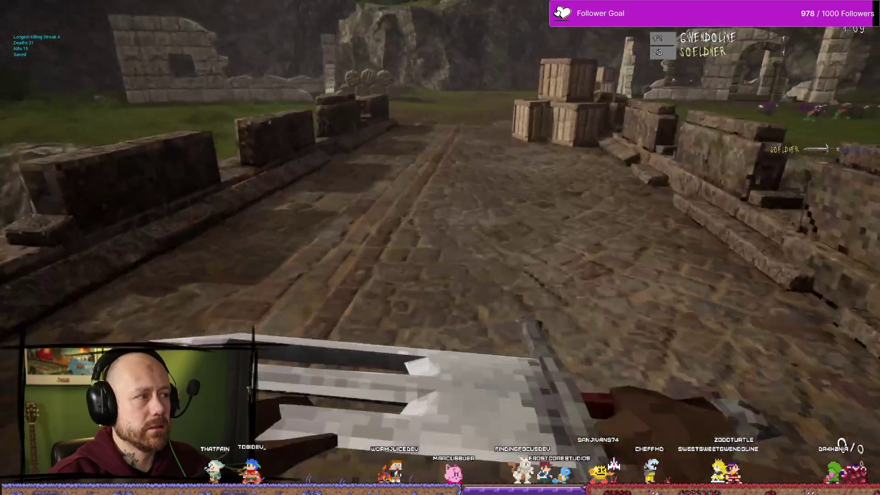
pyautogui.click(441, 248)
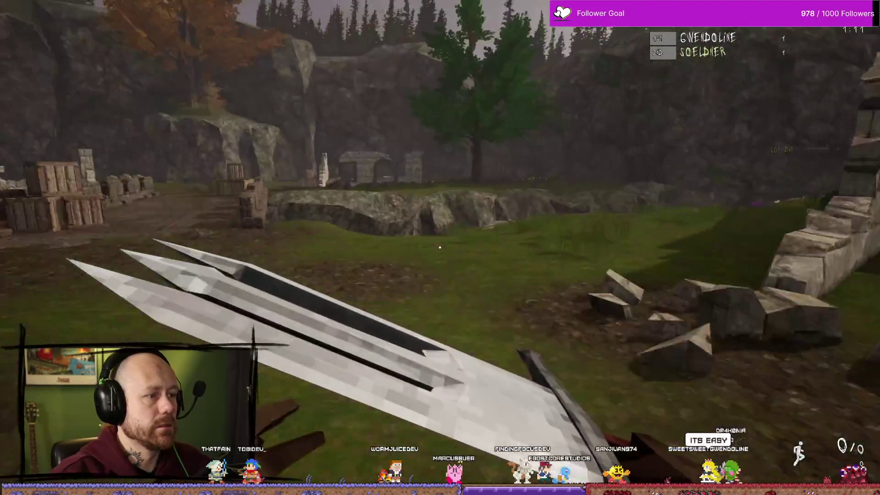
pyautogui.click(440, 248)
pyautogui.click(440, 247)
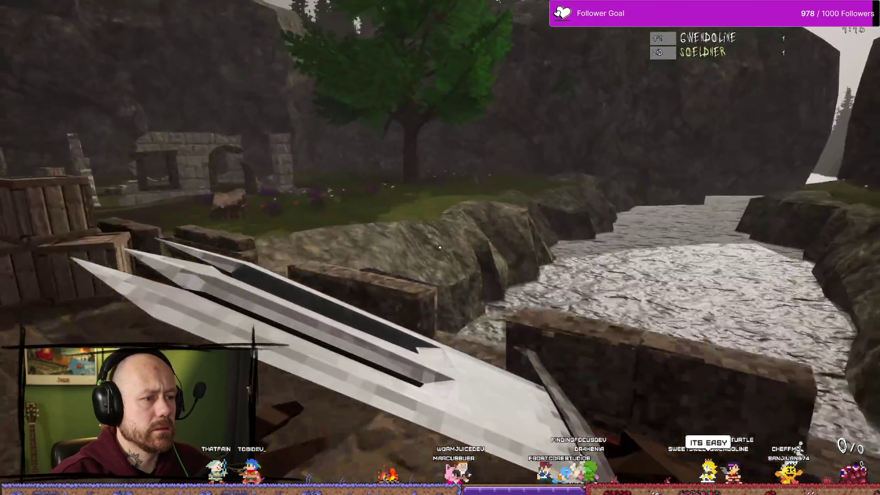
pyautogui.click(439, 248)
pyautogui.click(440, 247)
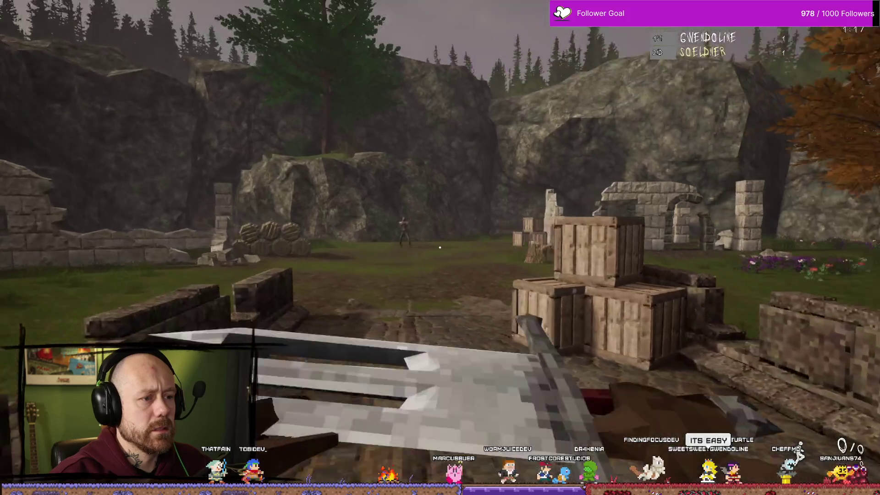
pyautogui.press('2')
pyautogui.press('1')
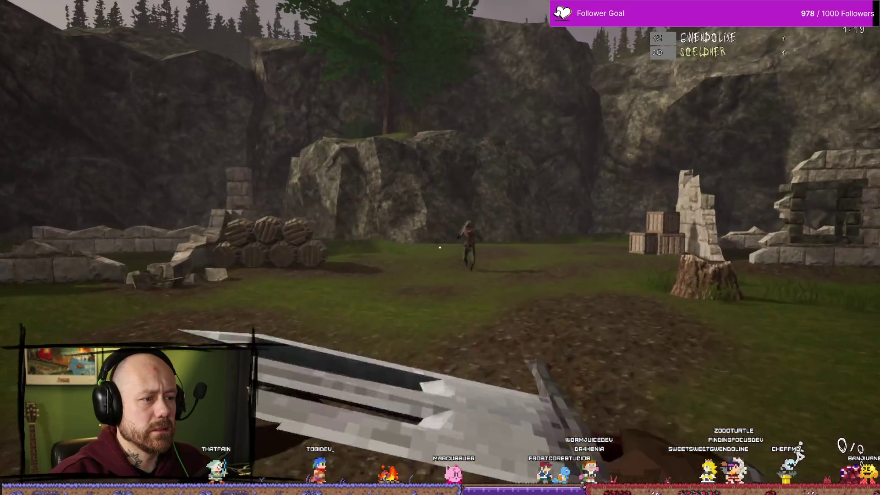
pyautogui.click(440, 247)
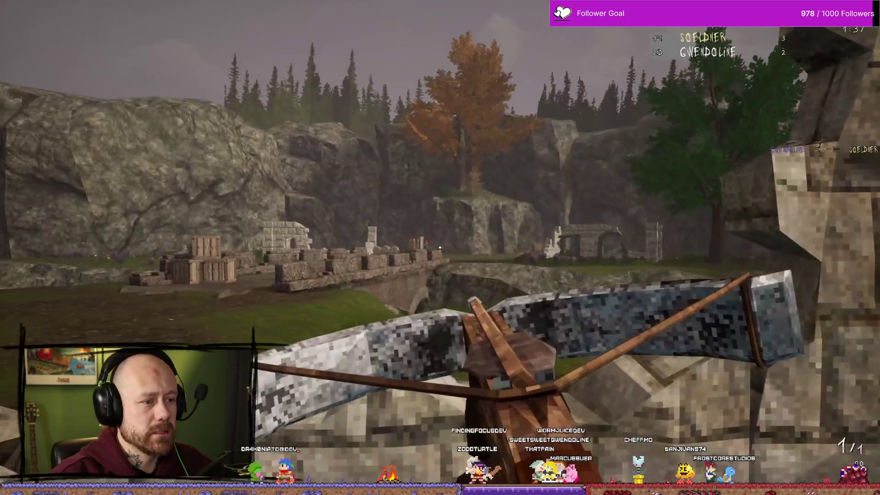
# Fire crossbow bolts toward the ruins and enemy, then advance on the crates shooting.
pyautogui.click(440, 247)
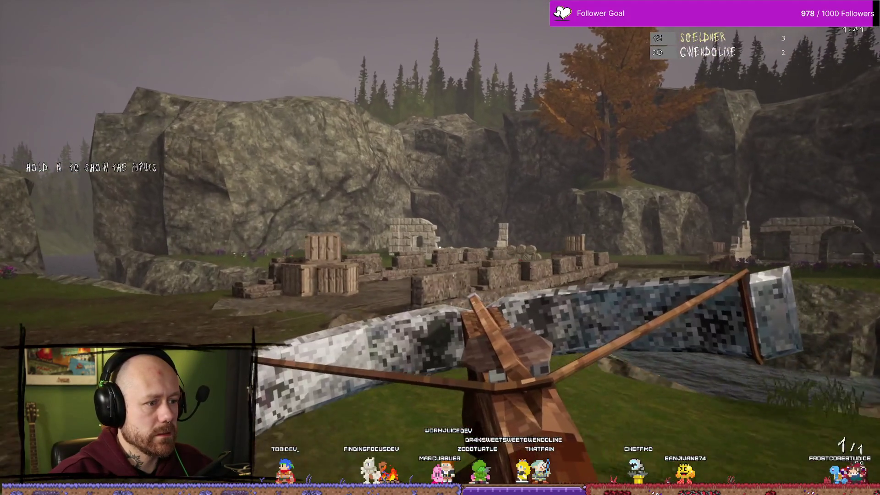
pyautogui.click(440, 247)
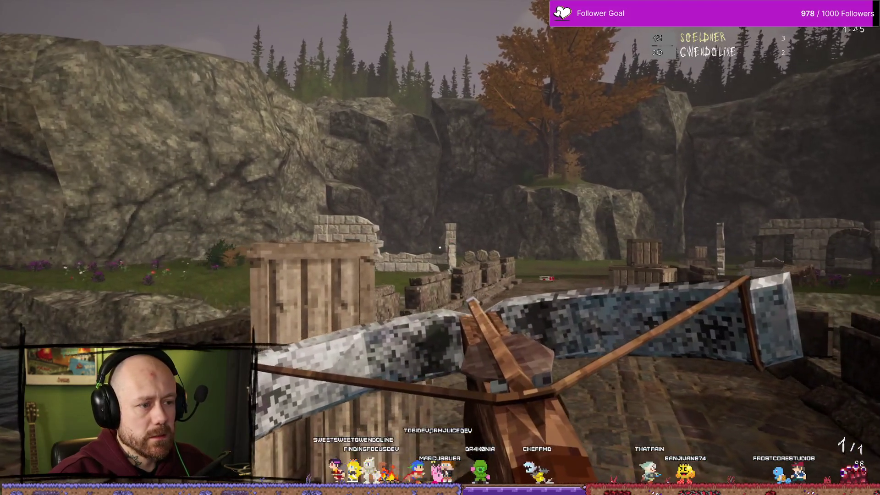
pyautogui.click(440, 248)
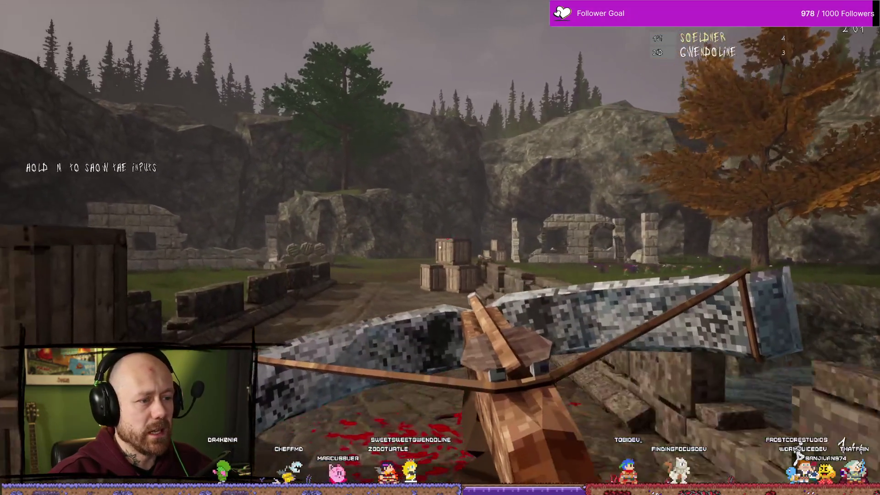
pyautogui.press('w')
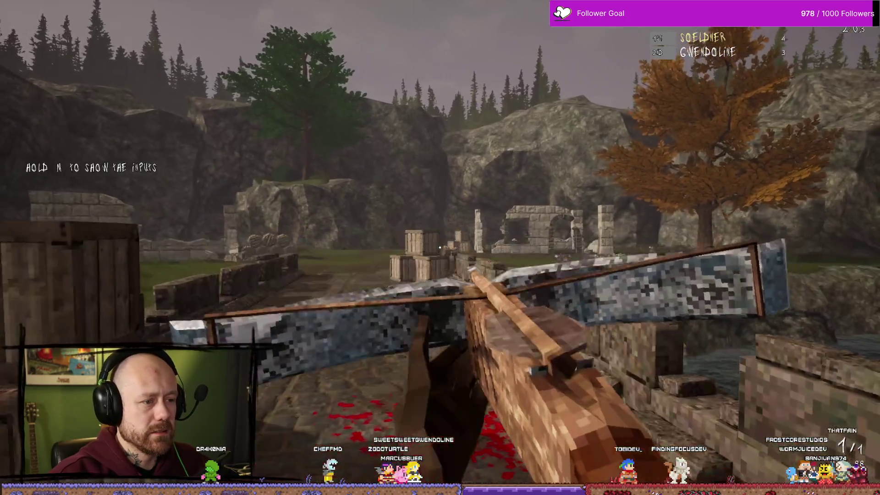
pyautogui.press('w')
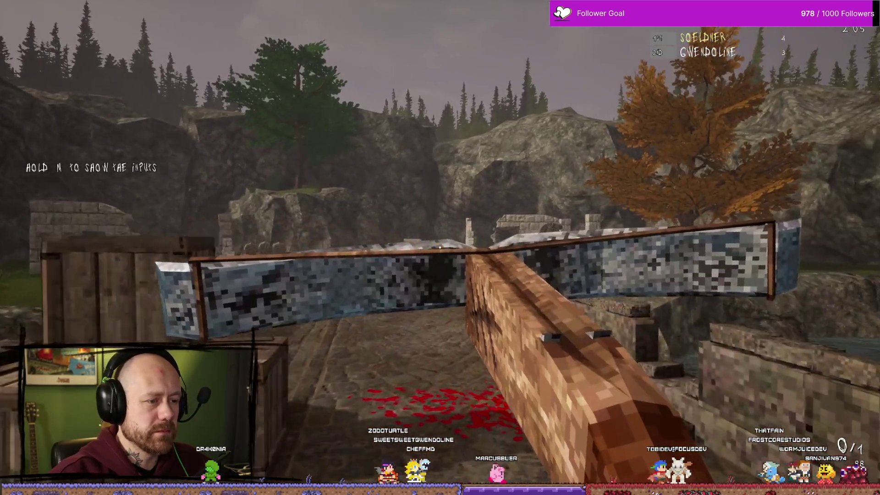
pyautogui.press('w')
pyautogui.click(440, 248)
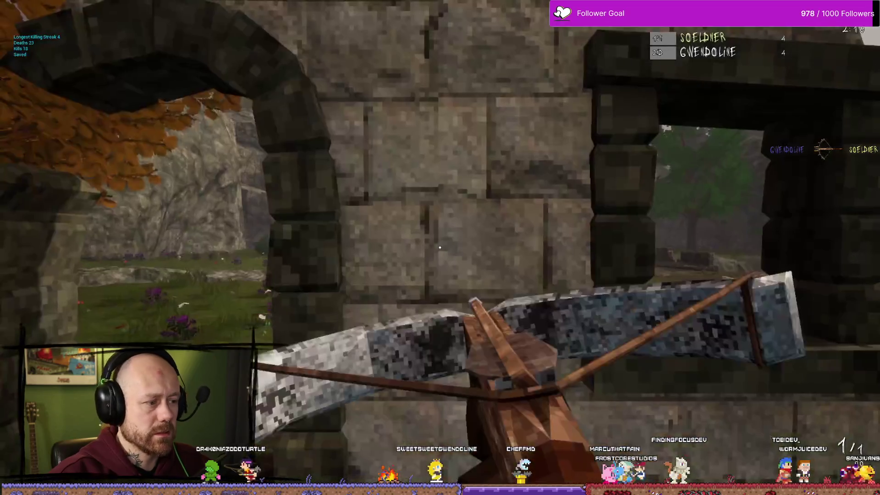
# Advance past the stone ruins with the knife, kill an enemy, then cross the bridge.
pyautogui.moveTo(440, 248)
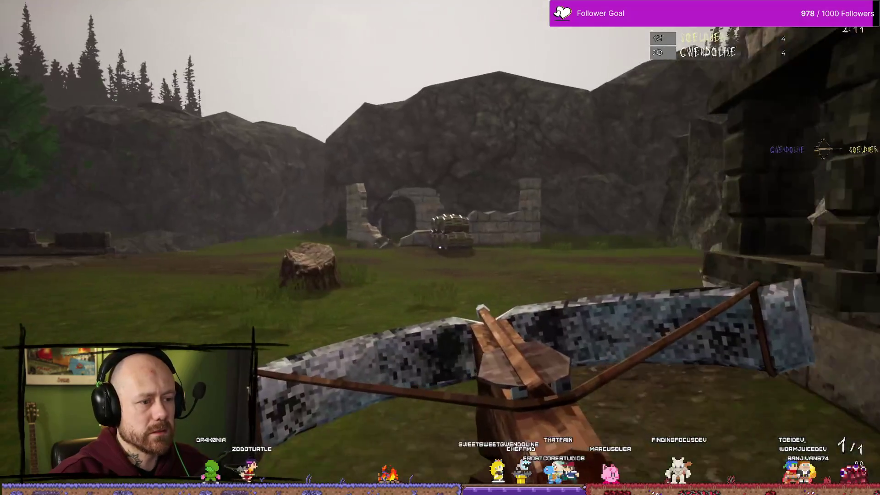
pyautogui.press('w')
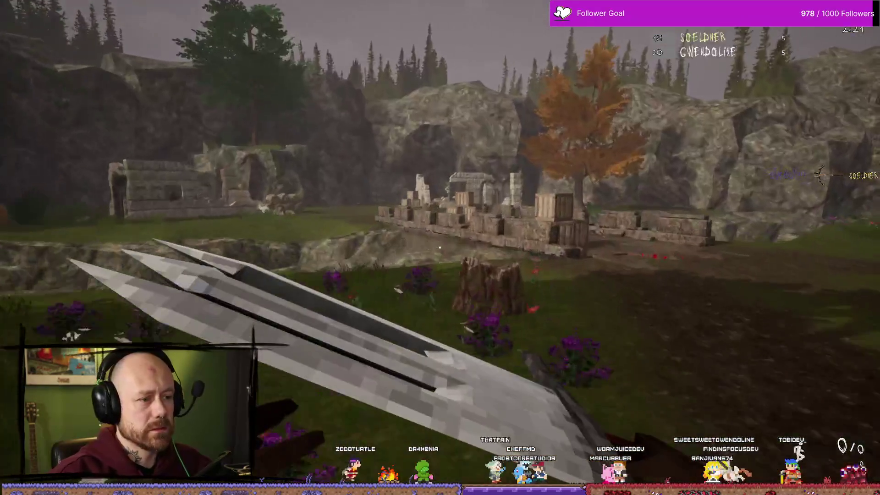
pyautogui.press('w')
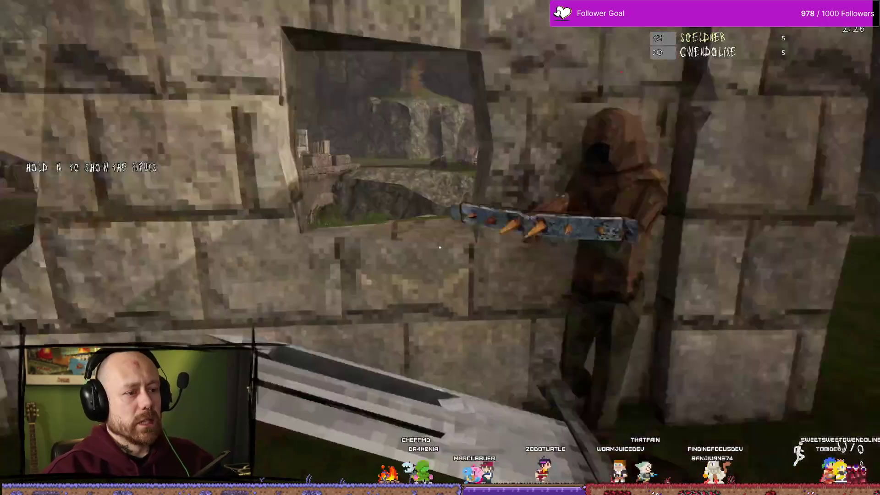
pyautogui.click(440, 247)
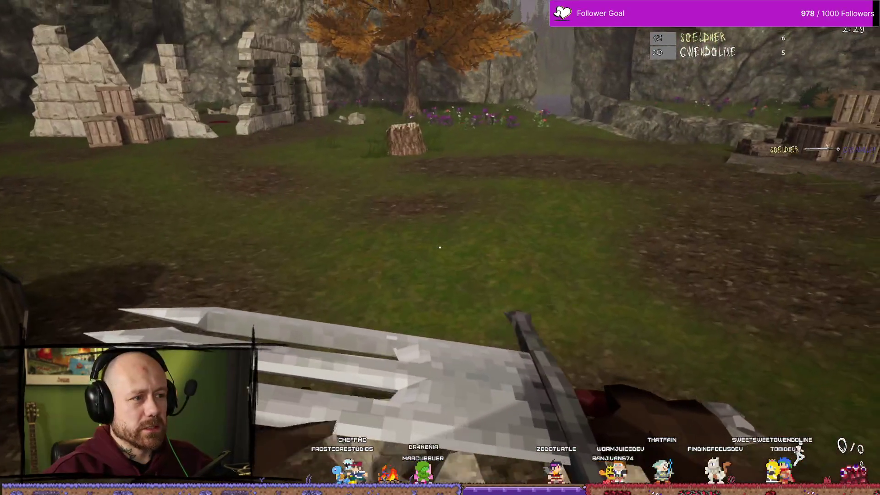
pyautogui.press('w')
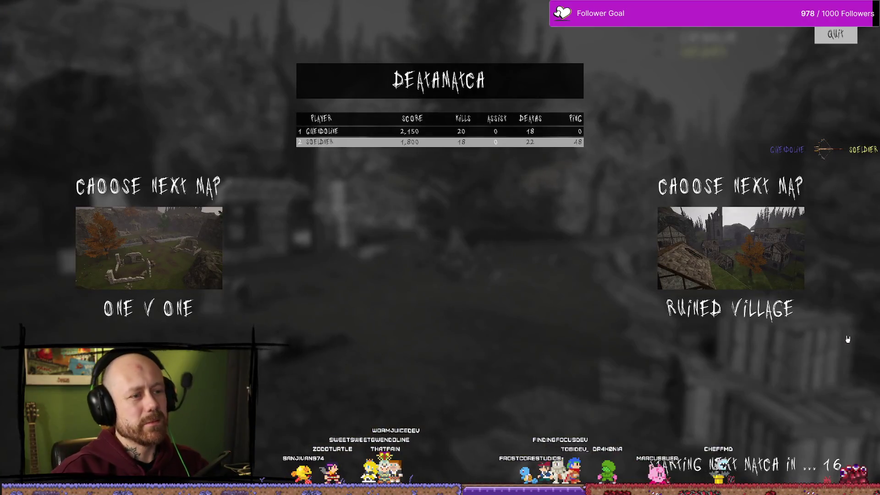
# Quit the match results to the main menu and close the game with Alt+F4.
pyautogui.click(843, 37)
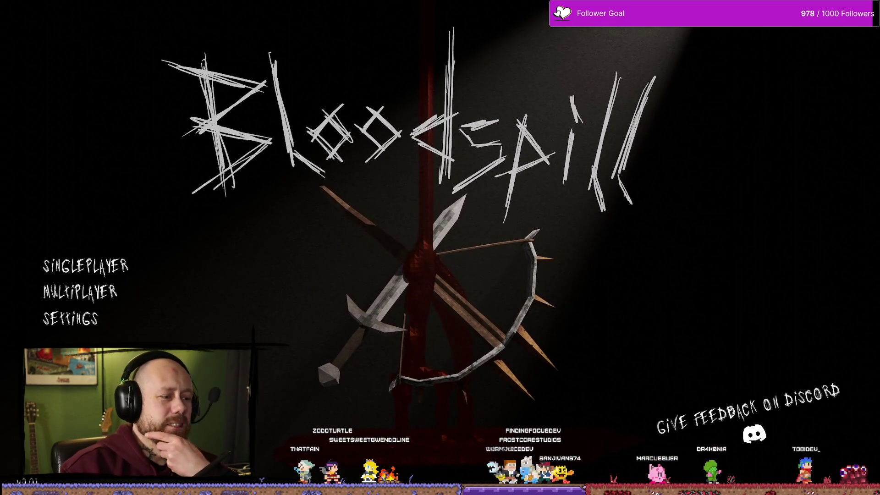
pyautogui.hotkey('alt', 'F4')
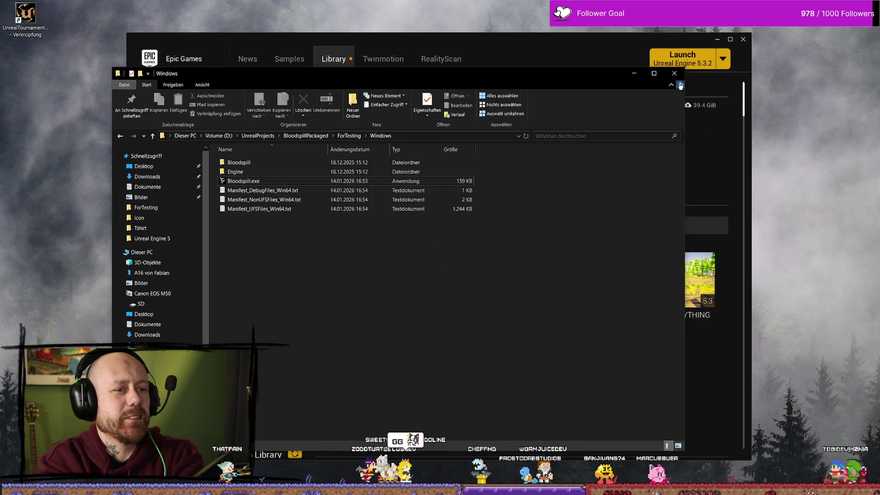
# Close the File Explorer window showing the packaged Bloodspill build.
pyautogui.click(674, 73)
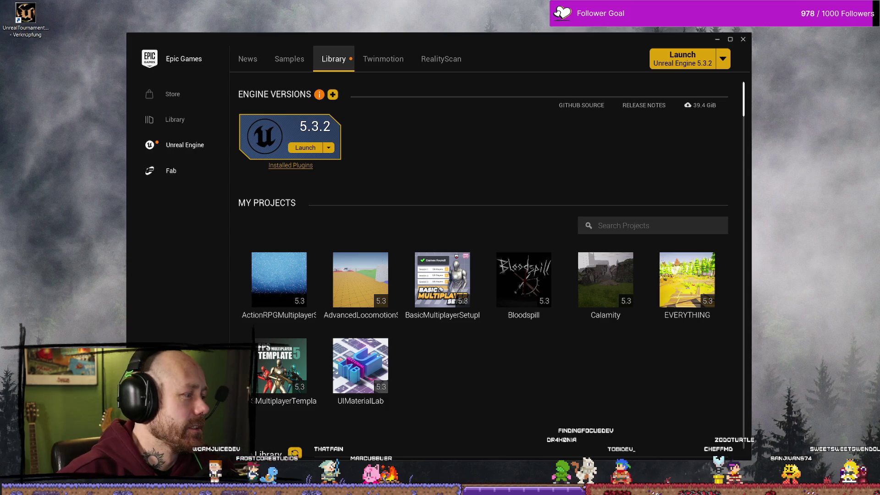
# Launch the Bloodspill project from My Projects into Unreal Editor.
pyautogui.doubleClick(530, 290)
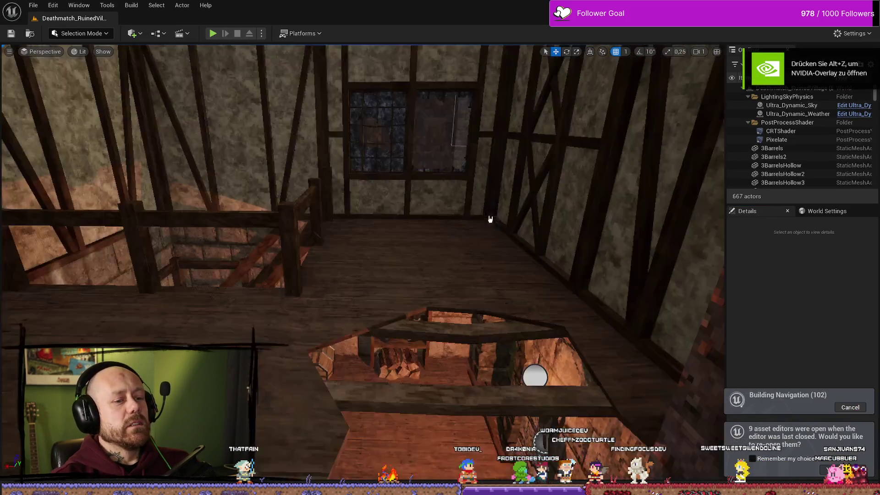
# Maximize the BP_Bullet editor on its Handle Hit graph with the Content Drawer open.
pyautogui.moveTo(490, 219); pyautogui.dragTo(490, 215)
pyautogui.hotkey('ctrl', 'space')
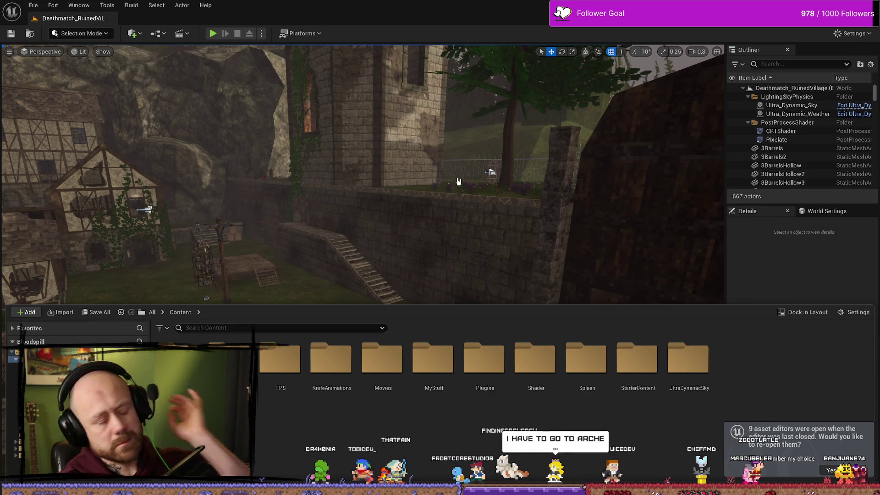
pyautogui.hotkey('alt', 'Tab')
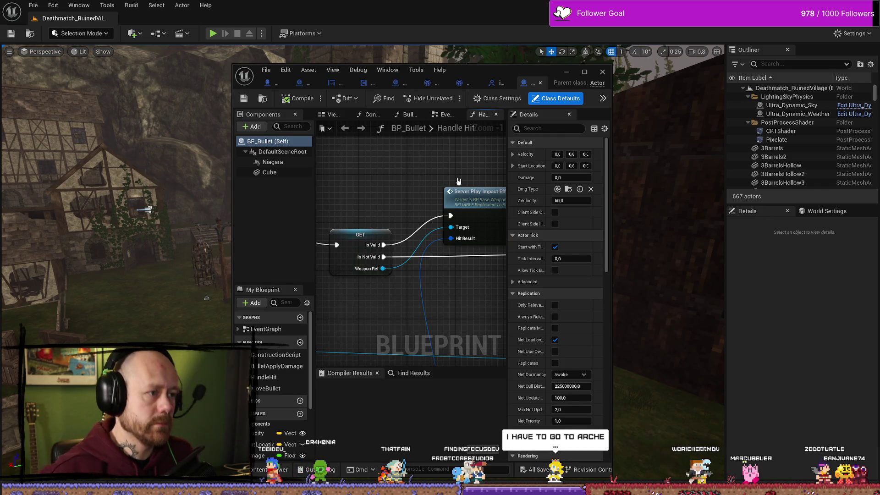
pyautogui.press('super+Up')
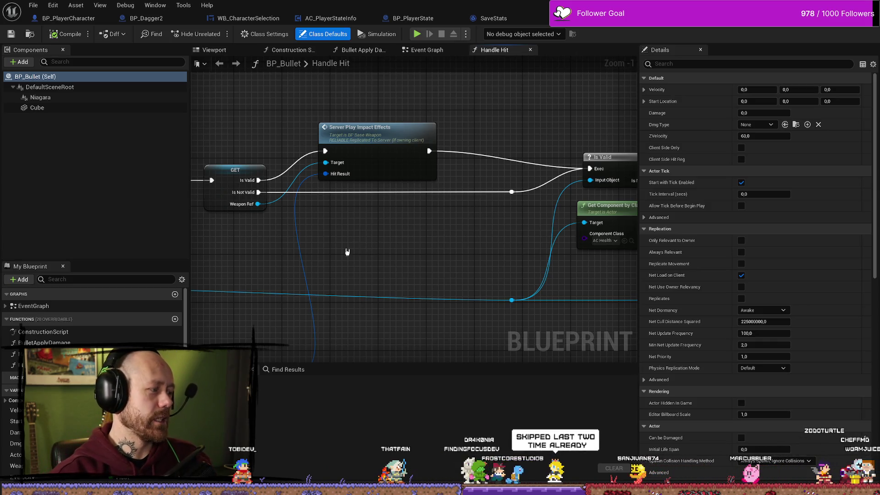
pyautogui.hotkey('ctrl', 'space')
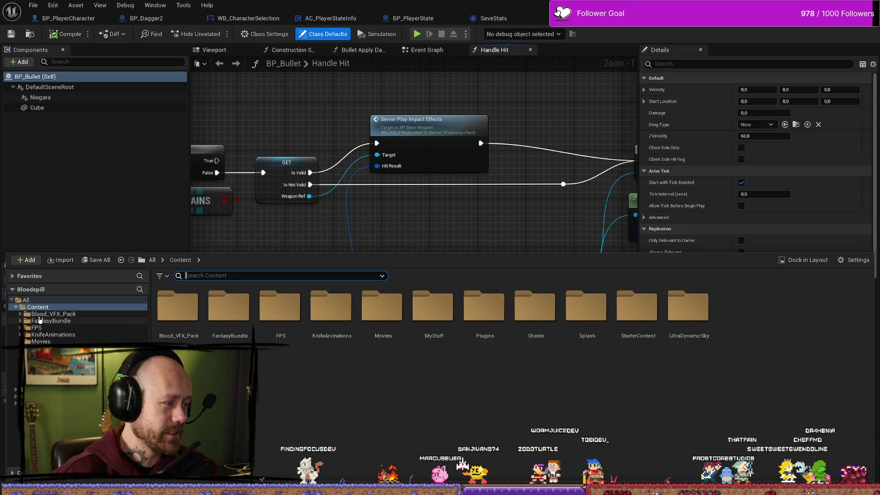
# Search the Content folder for 'dagger2' and open the BP_Dagger2 blueprint.
pyautogui.click(37, 307)
pyautogui.click(225, 275)
pyautogui.write('dagger')
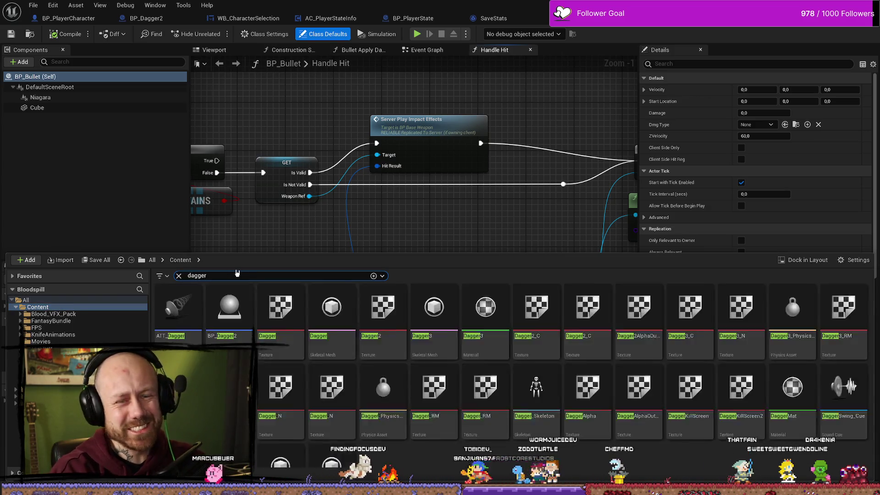
pyautogui.write('2')
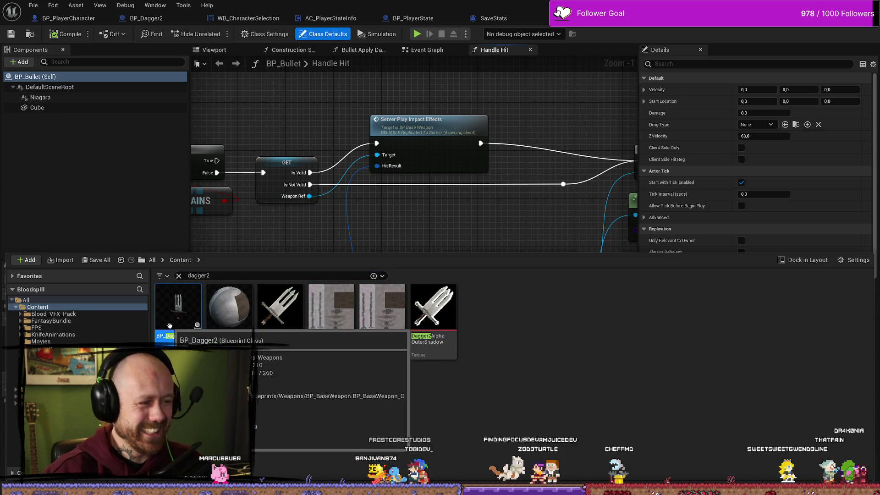
pyautogui.doubleClick(174, 320)
# Scroll through BP_Dagger2's weapon, effects, replication and animation defaults, then reopen the Content Drawer.
pyautogui.scroll(-15, 706, 239)
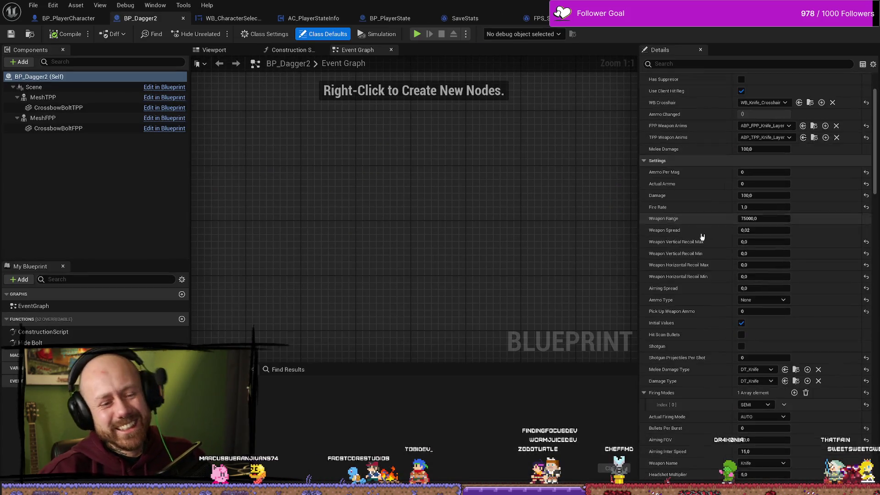
pyautogui.scroll(-16, 712, 239)
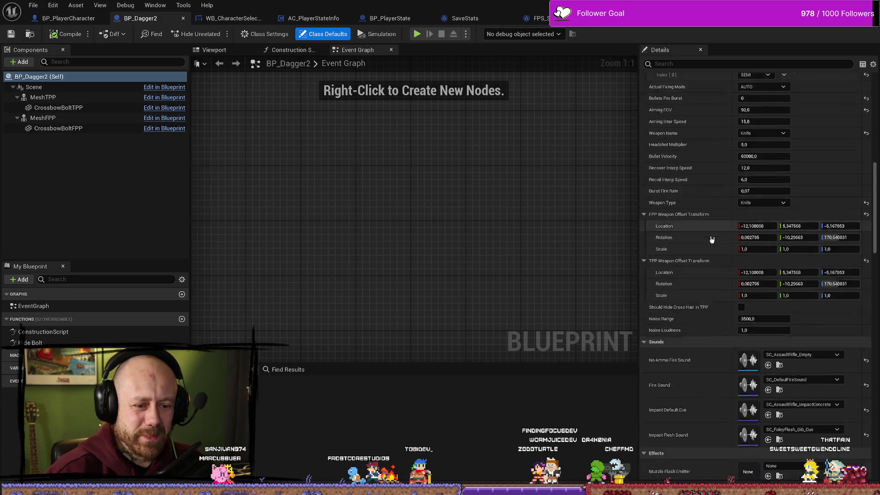
pyautogui.scroll(-6, 728, 237)
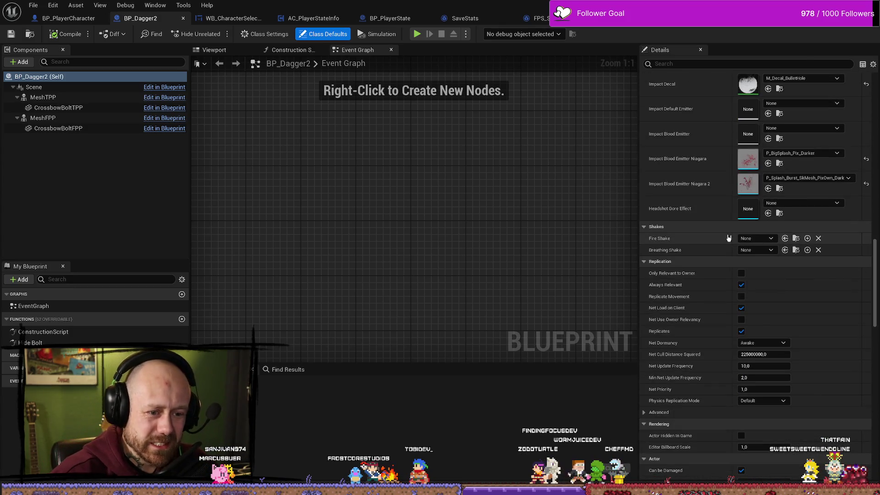
pyautogui.scroll(-2, 719, 213)
pyautogui.scroll(-11, 728, 218)
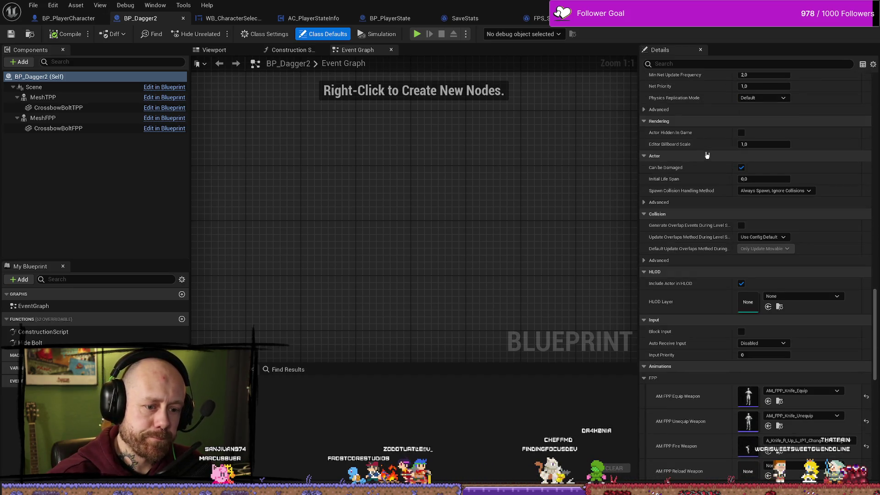
pyautogui.scroll(-20, 707, 155)
pyautogui.scroll(-4, 708, 154)
pyautogui.hotkey('ctrl', 'space')
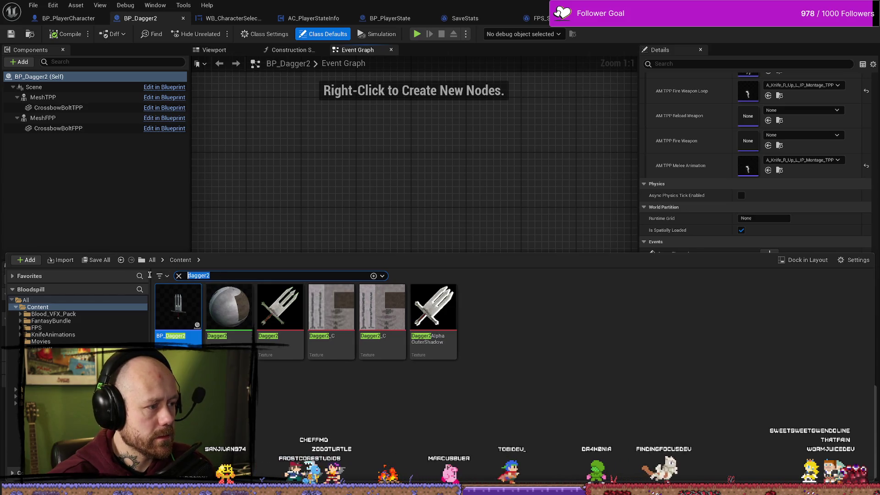
# Search 'weapon', open and close the EEquipedWeapon enum, and return to the Handle Hit graph.
pyautogui.write('weapon')
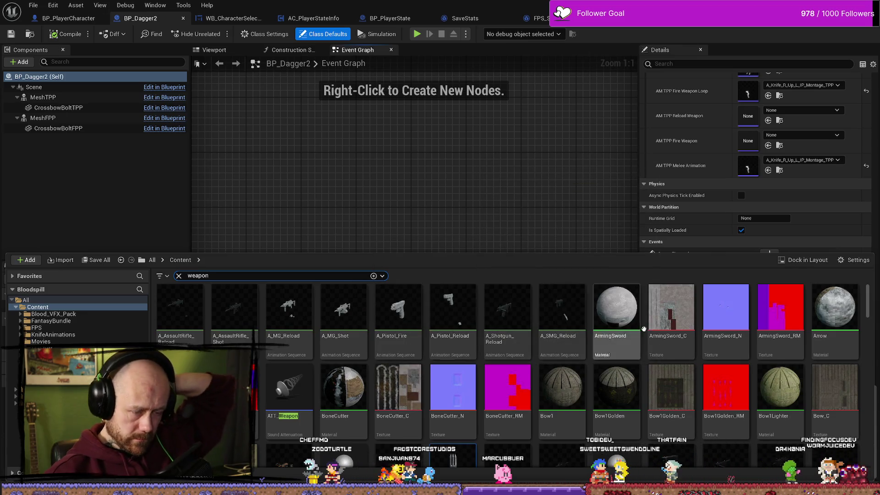
pyautogui.scroll(-5, 633, 331)
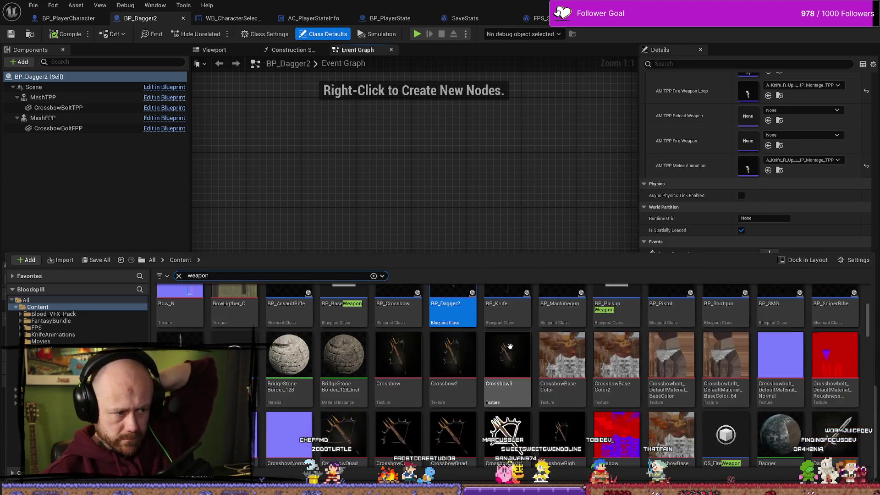
pyautogui.scroll(-2, 518, 356)
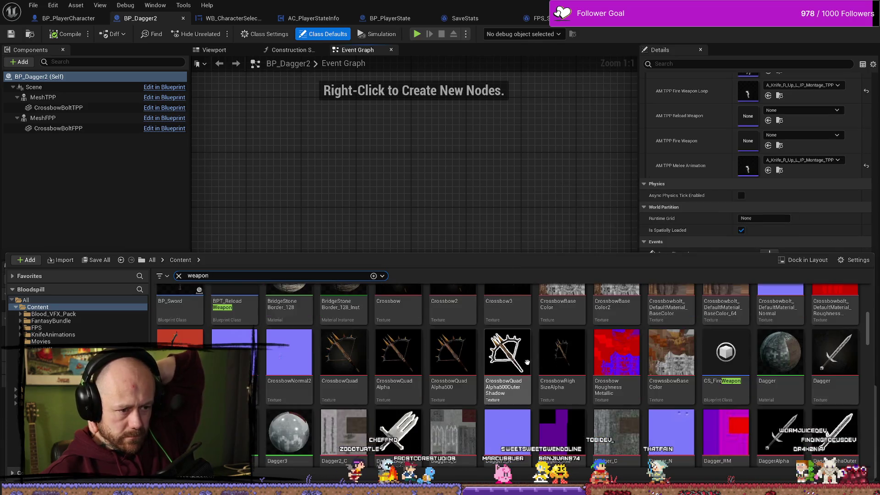
pyautogui.scroll(-3, 504, 374)
pyautogui.scroll(-2, 644, 398)
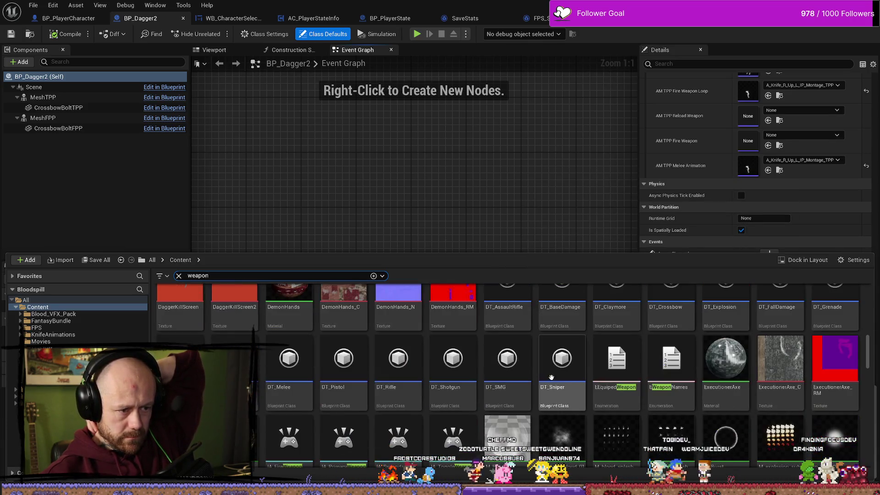
pyautogui.doubleClick(638, 370)
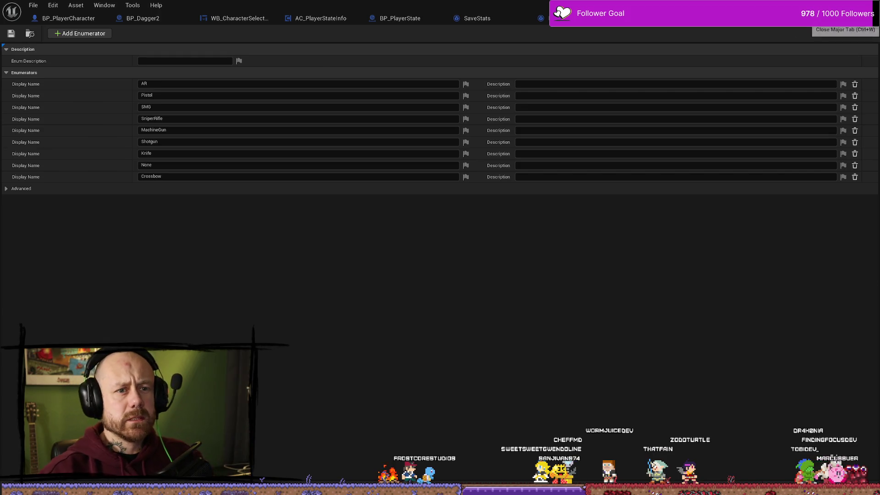
pyautogui.click(866, 18)
pyautogui.moveTo(504, 256)
pyautogui.mouseDown()
pyautogui.moveTo(521, 255)
pyautogui.moveTo(374, 180)
pyautogui.mouseUp()
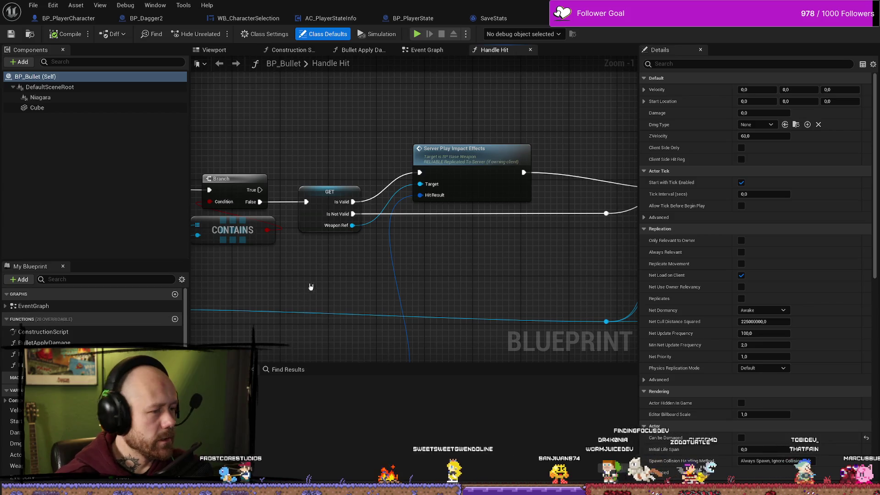
# Browse the FPS folder in the Content Drawer and bring up actions for the DaggerKillScreen texture.
pyautogui.moveTo(309, 292); pyautogui.dragTo(381, 323)
pyautogui.hotkey('ctrl', 'space')
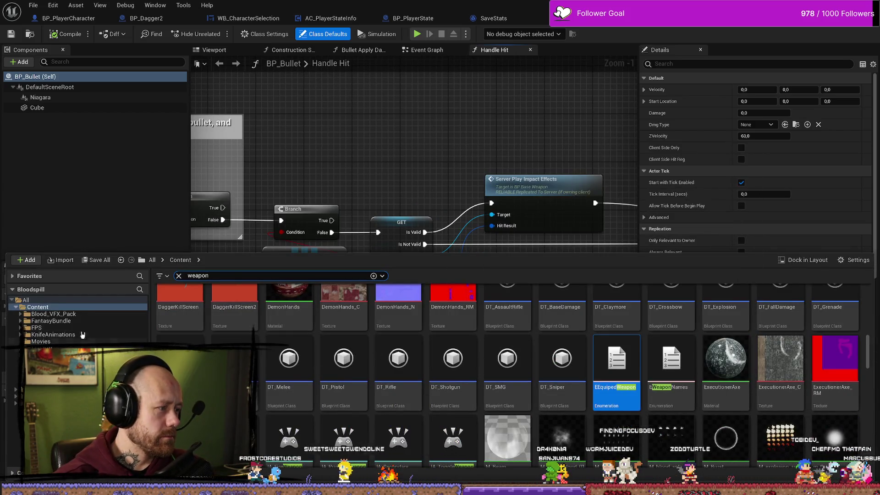
pyautogui.click(60, 328)
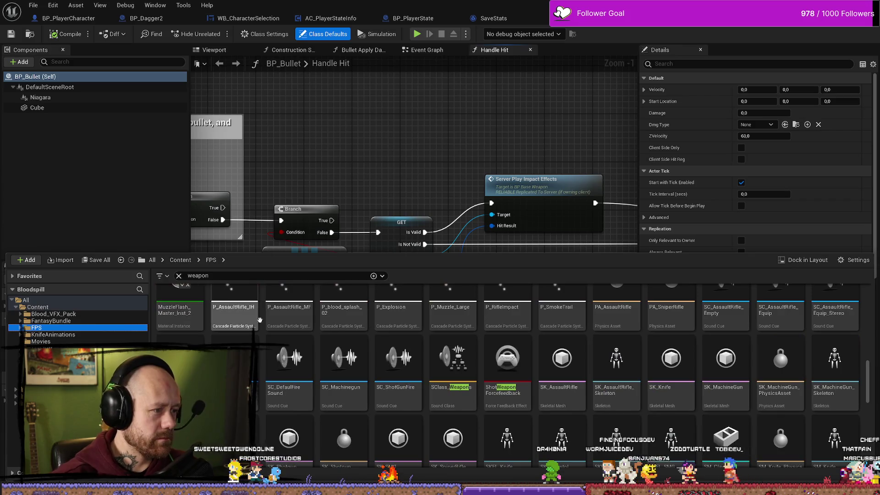
pyautogui.scroll(-2, 484, 375)
pyautogui.scroll(8, 484, 375)
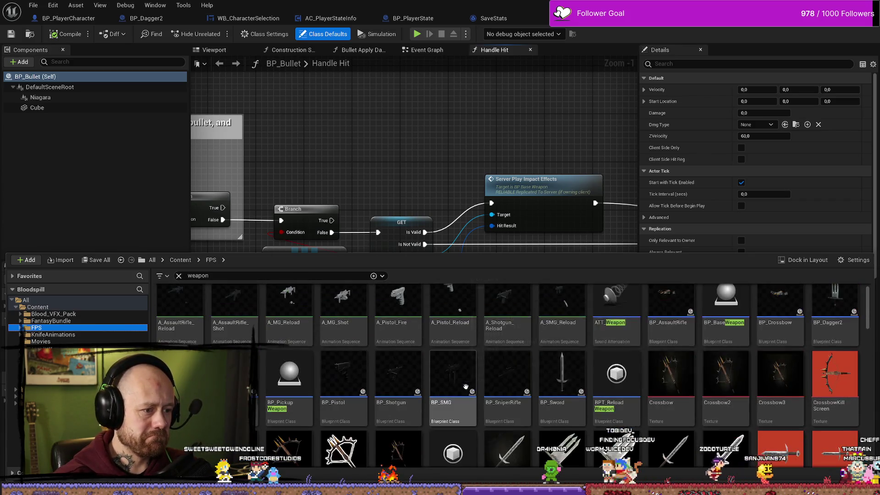
pyautogui.scroll(1, 476, 388)
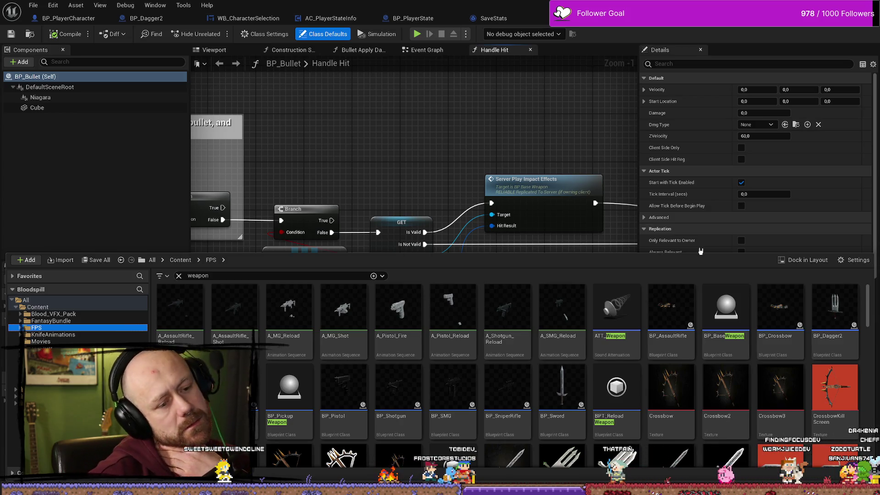
pyautogui.scroll(-1, 570, 347)
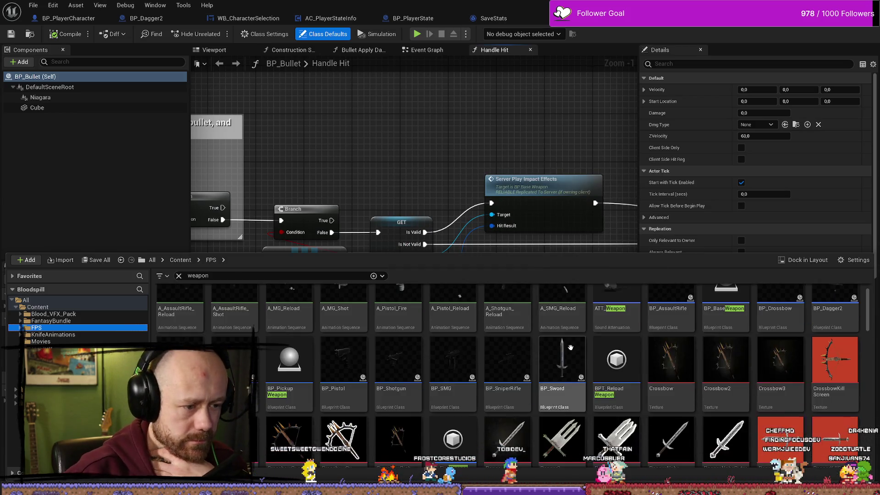
pyautogui.scroll(-3, 571, 348)
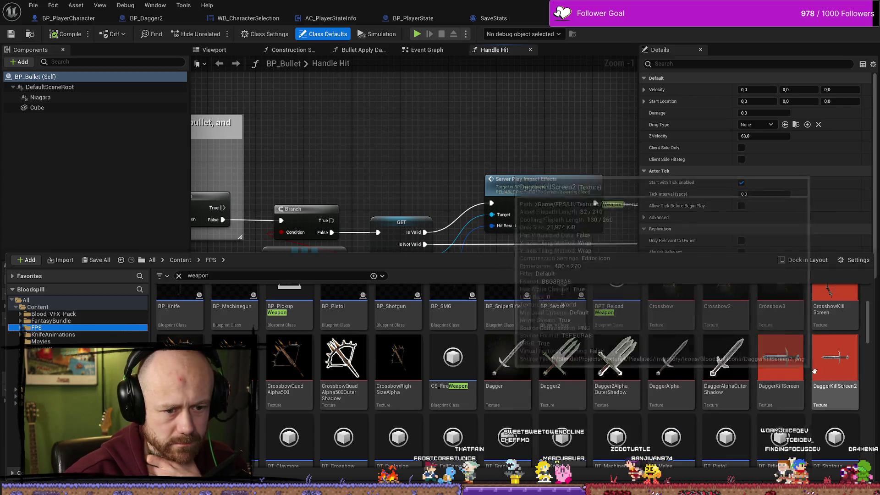
pyautogui.rightClick(791, 365)
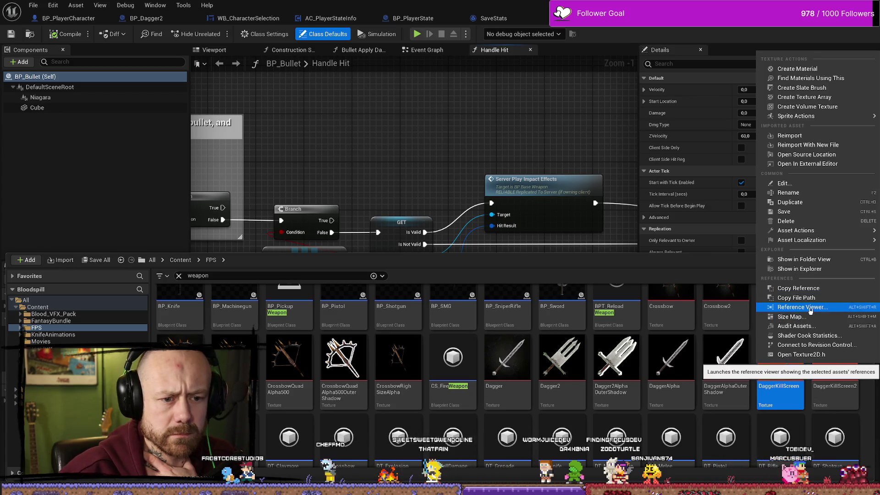
# Trace DaggerKillScreen's references, re-rooted on DT_Knife, showing BP_Dagger2, BP_Knife and BP_Sword, then return to BP_Bullet.
pyautogui.click(811, 312)
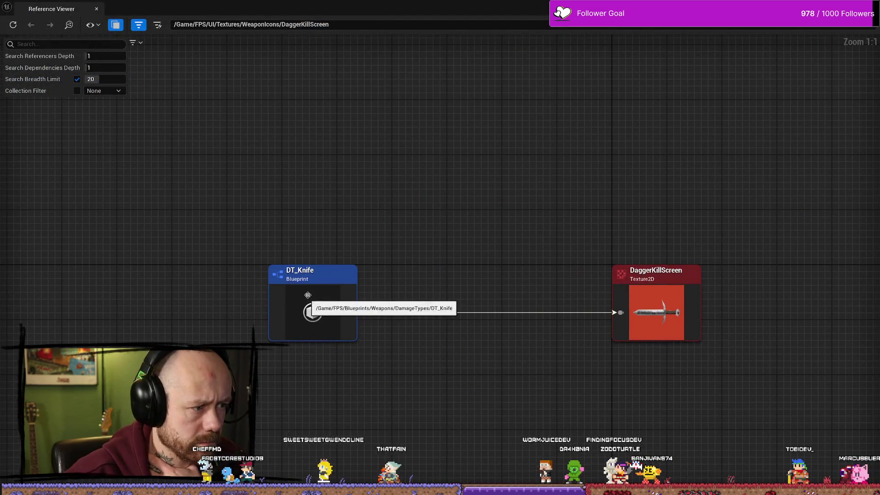
pyautogui.click(307, 297)
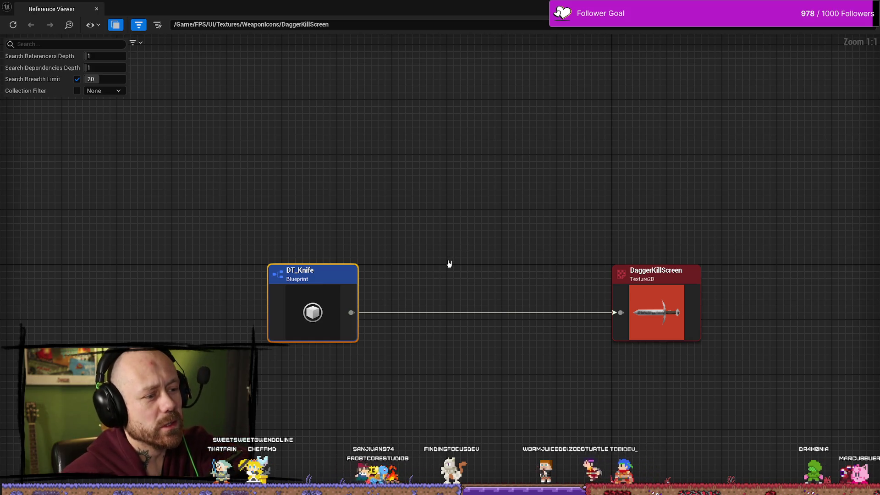
pyautogui.doubleClick(320, 280)
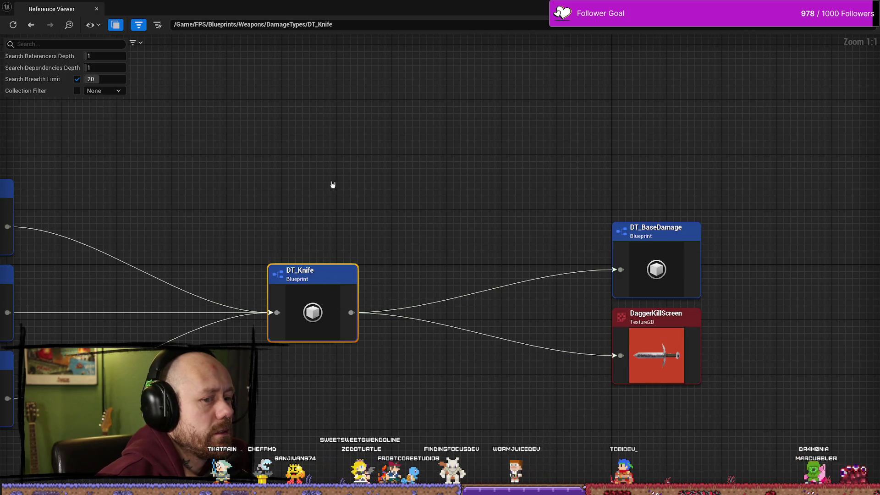
pyautogui.scroll(-2, 450, 142)
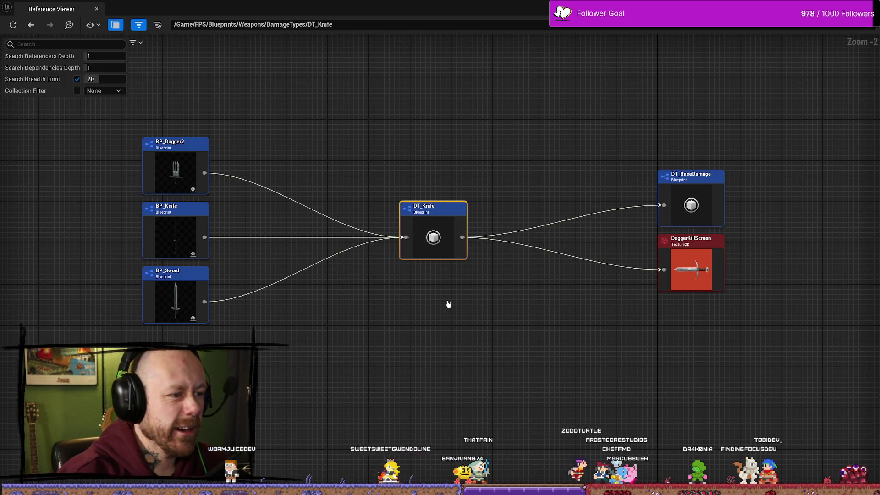
pyautogui.moveTo(448, 304); pyautogui.dragTo(470, 292)
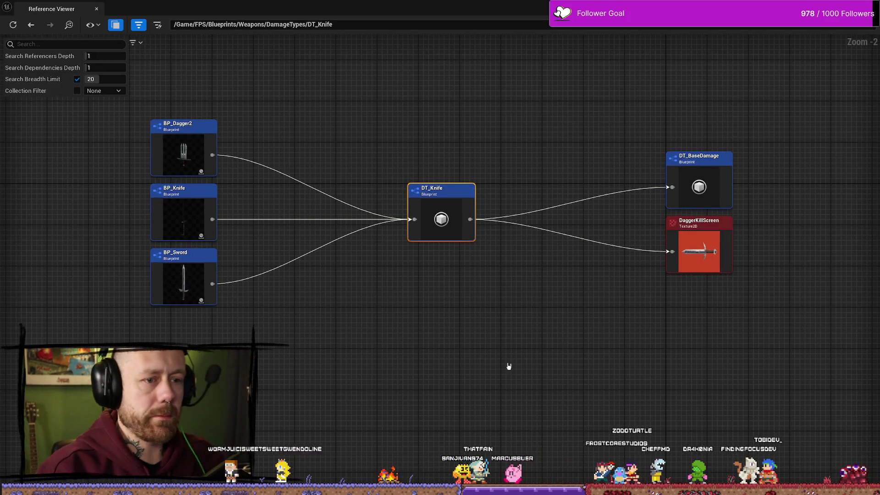
pyautogui.hotkey('alt', 'Tab')
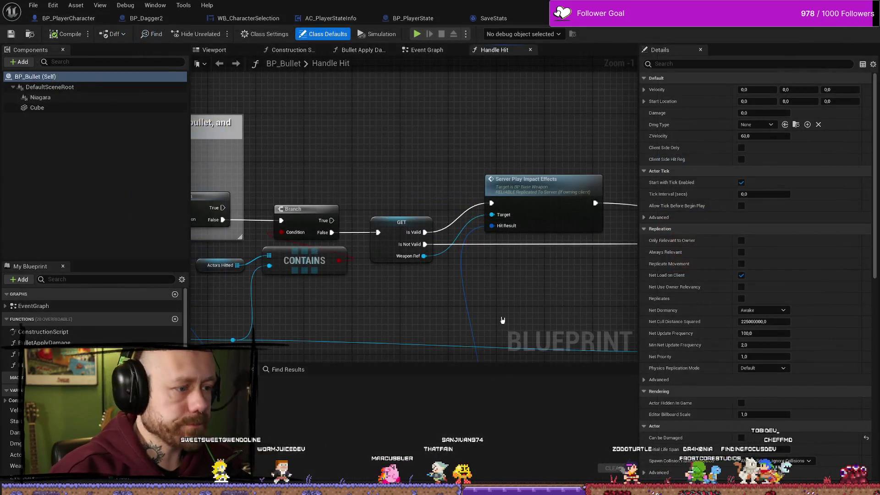
# Search the entire Content folder for 'dt_kni' to locate the DT_Knife asset.
pyautogui.hotkey('ctrl', 'space')
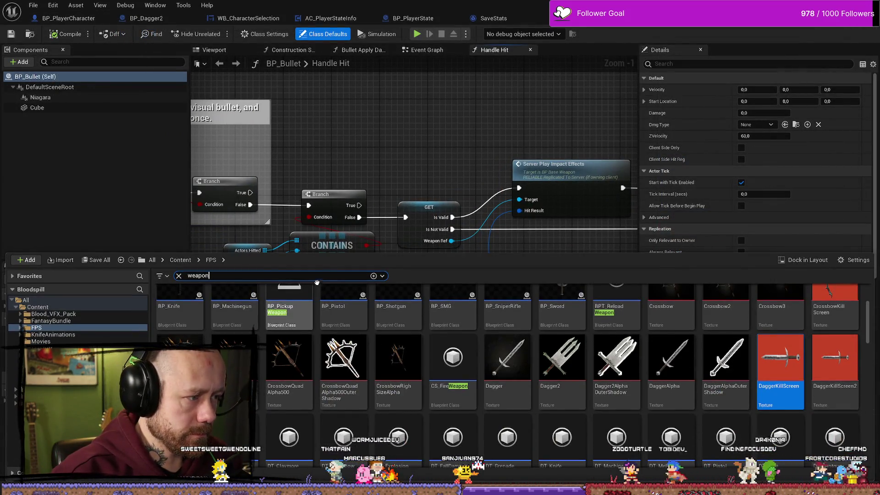
pyautogui.write('dt knive')
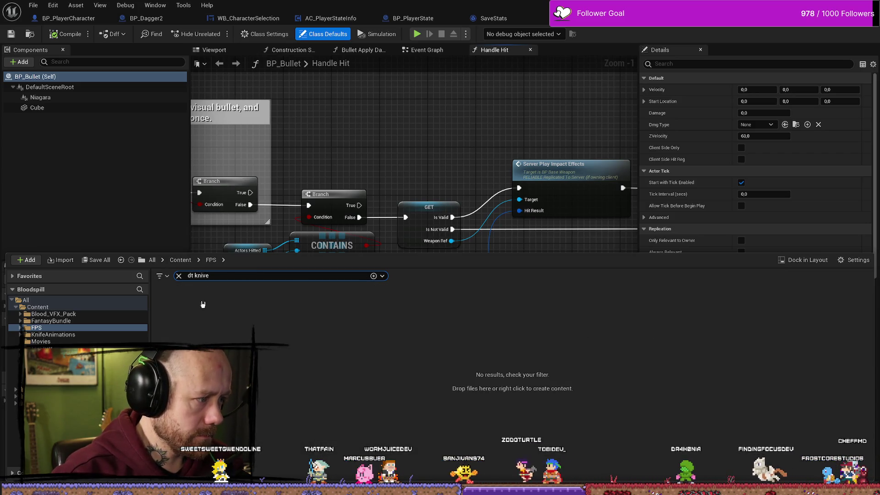
pyautogui.click(71, 307)
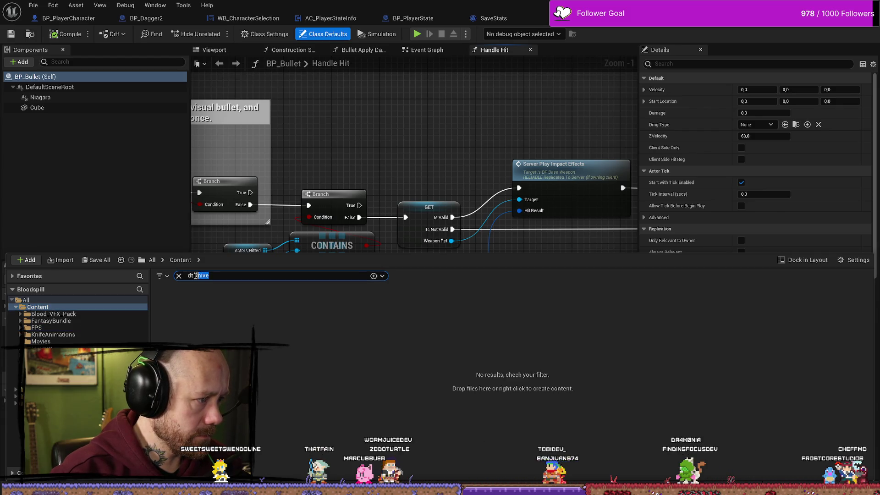
pyautogui.write('_kni')
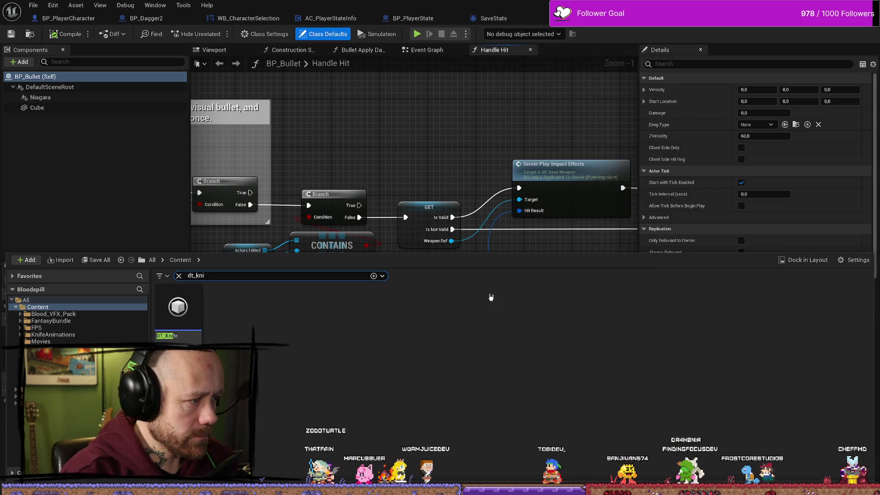
# Open DT_Knife, expand its Kill Feed Bush and Killedby Brush, and open the full Blueprint Editor.
pyautogui.doubleClick(178, 316)
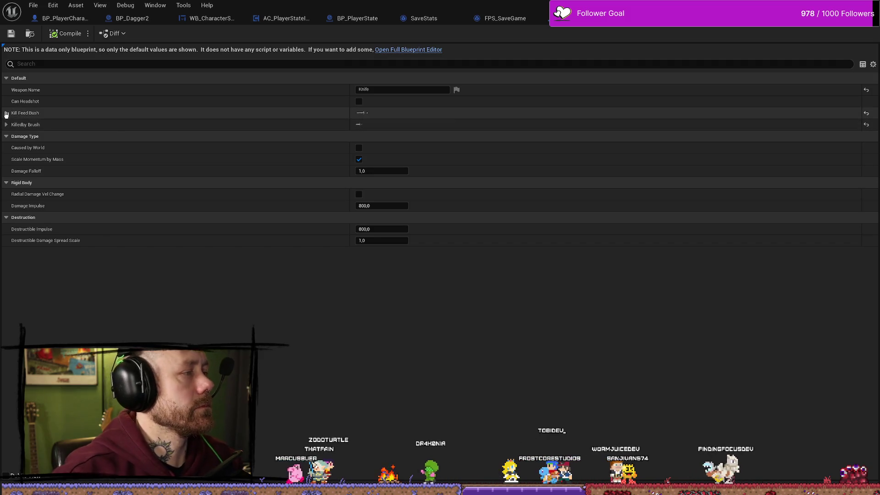
pyautogui.click(7, 114)
pyautogui.click(7, 114)
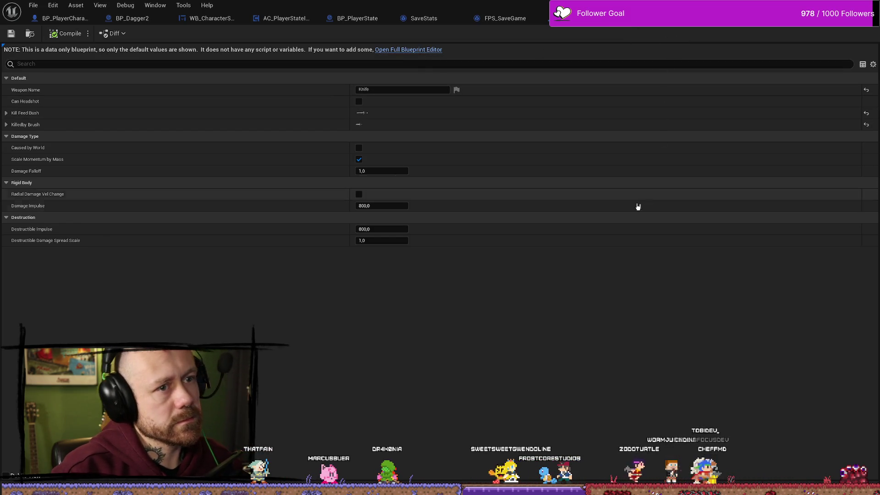
pyautogui.hotkey('ctrl', 'space')
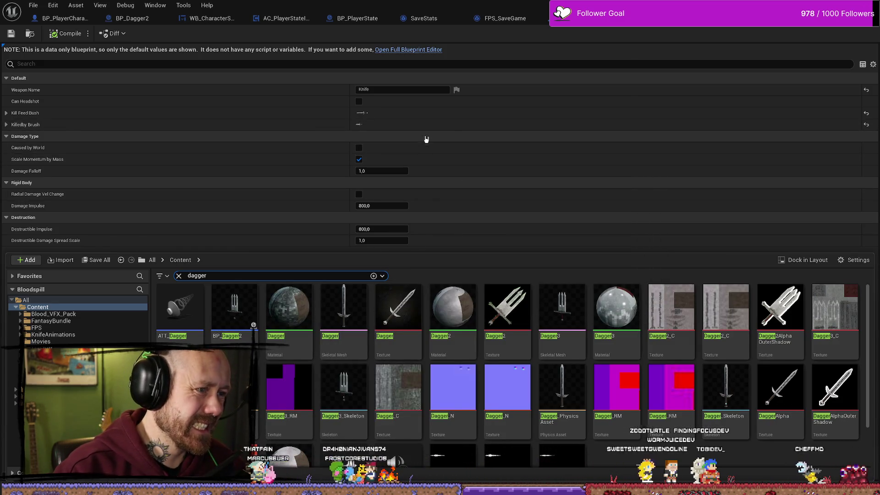
pyautogui.click(108, 211)
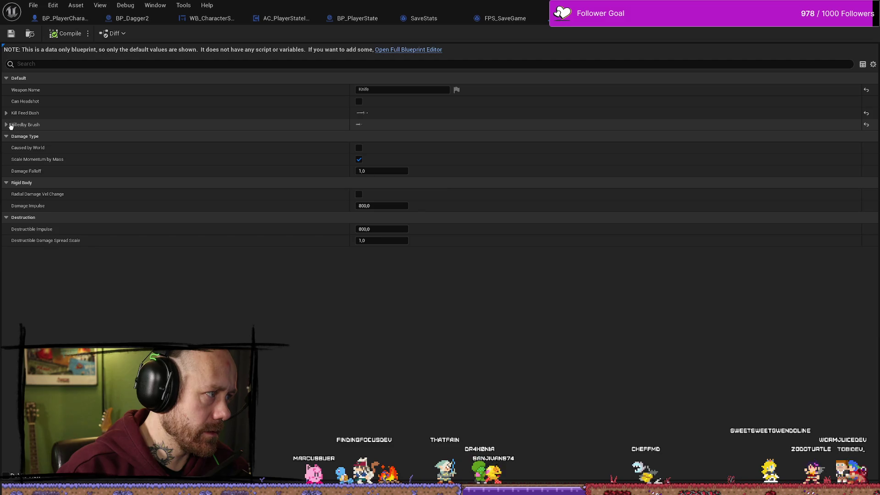
pyautogui.click(7, 124)
pyautogui.click(6, 113)
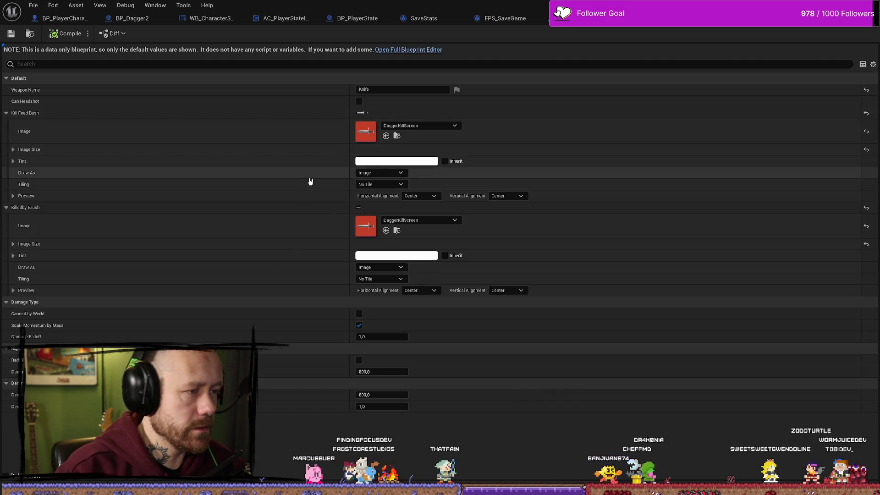
pyautogui.click(430, 49)
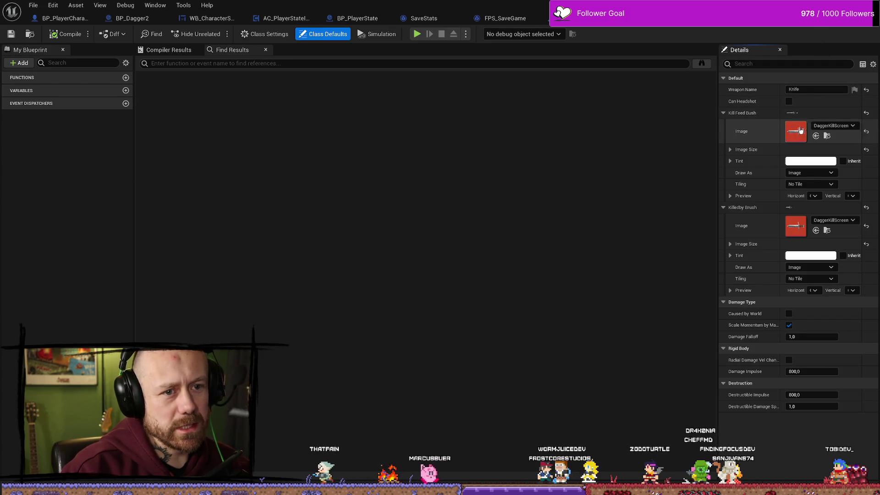
# Check the results panels and brush image size, then view AC_PlayerStateInfo's On Rep Kills graph.
pyautogui.click(166, 51)
pyautogui.click(242, 55)
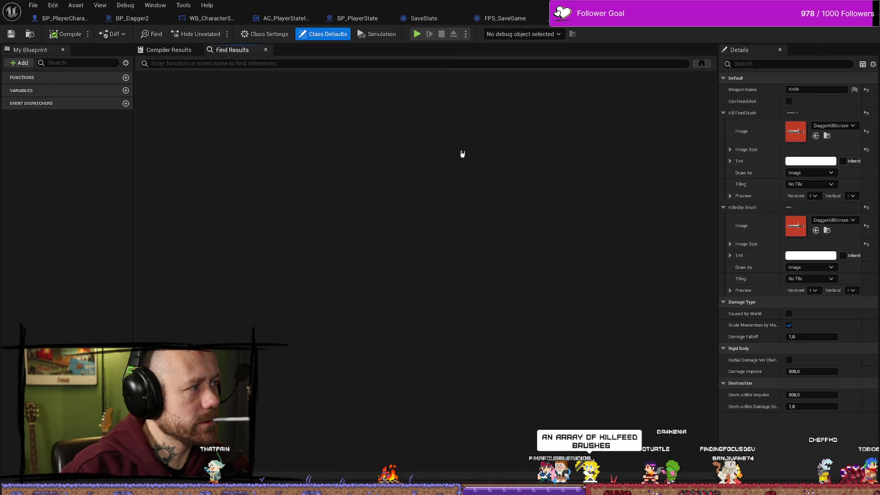
pyautogui.click(730, 150)
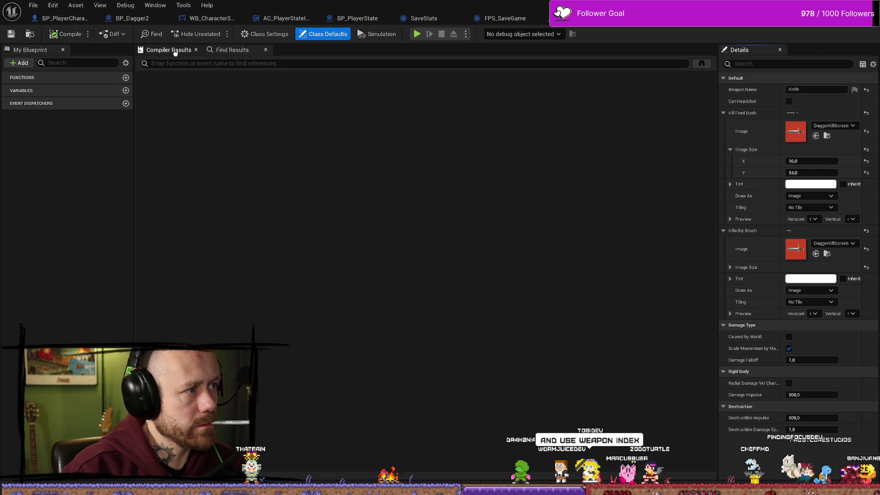
pyautogui.click(235, 49)
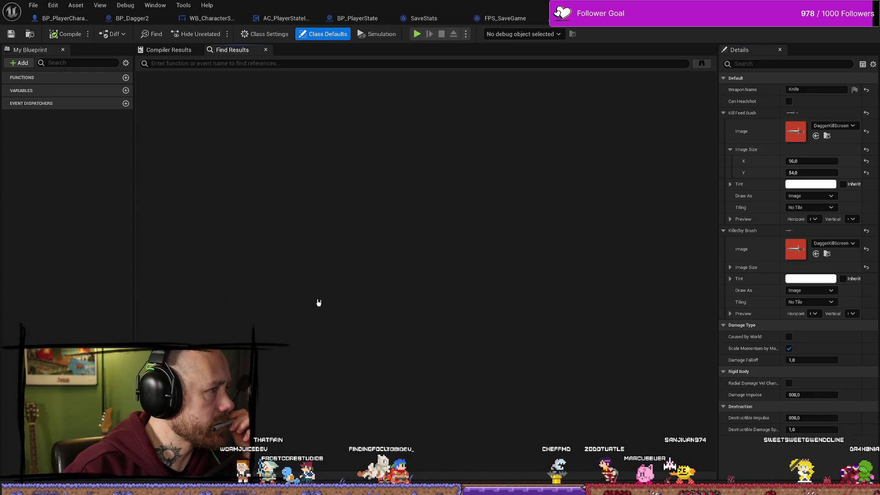
pyautogui.click(200, 21)
pyautogui.click(279, 18)
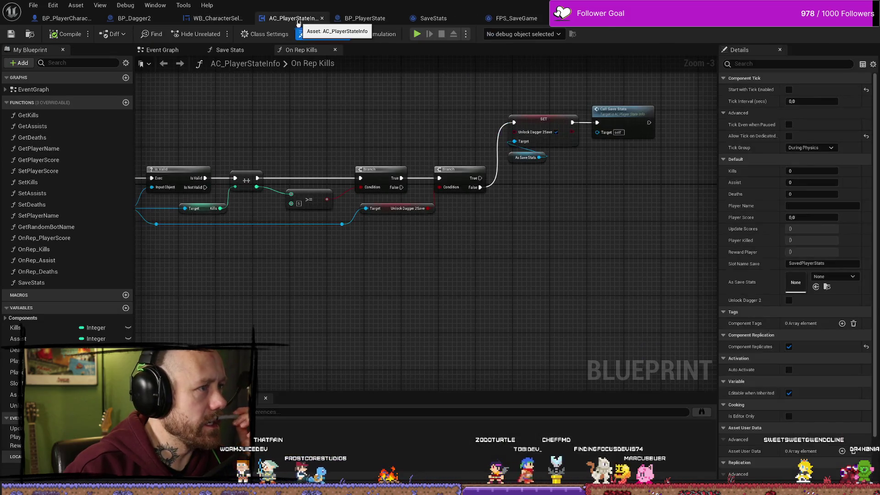
# Flip between WB_CharacterSelection and On Rep Kills, then return to the knife's kill-feed brush defaults.
pyautogui.click(223, 19)
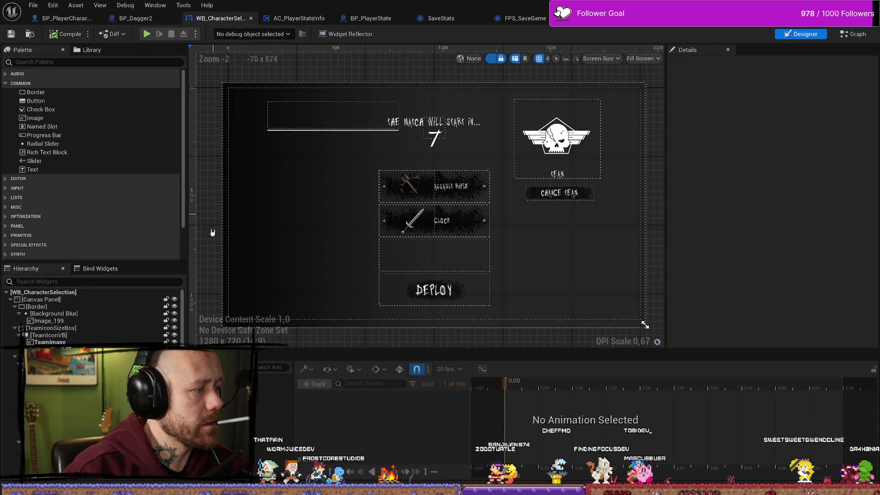
pyautogui.click(293, 19)
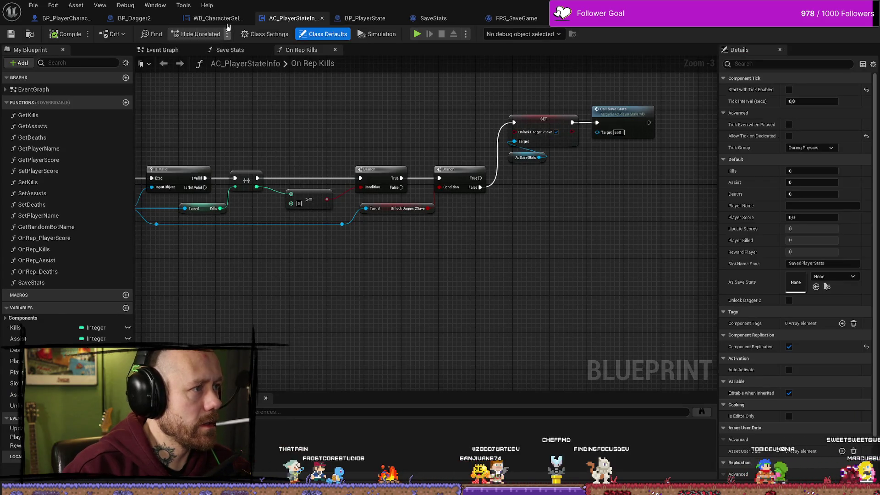
pyautogui.click(217, 18)
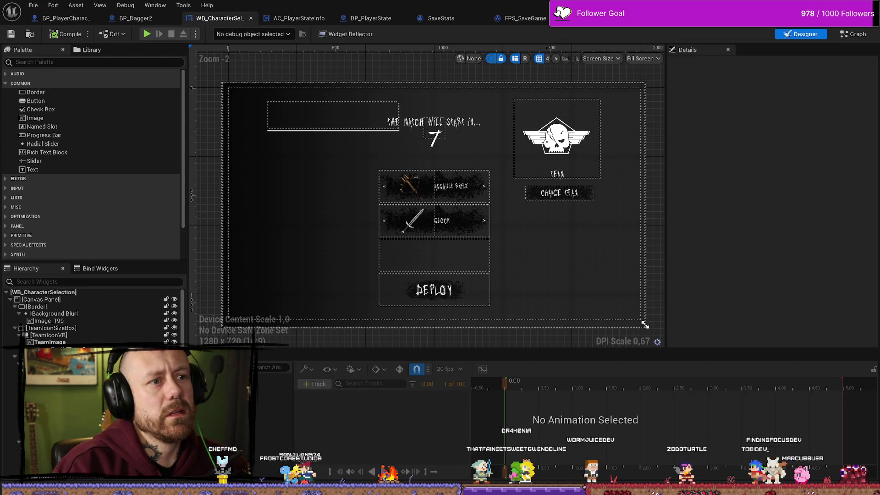
pyautogui.click(132, 18)
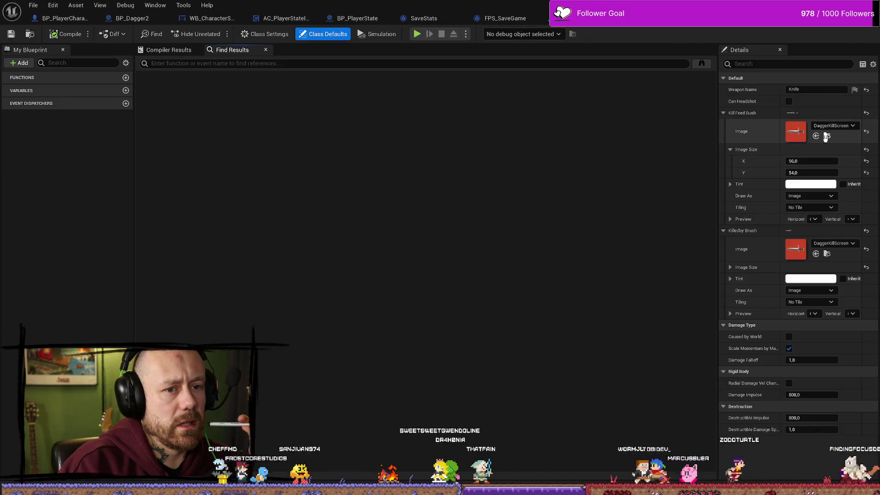
# Locate the kill-feed texture in WeaponIcons, close a blueprint, and return to Deathmatch_RuinedVillage.
pyautogui.click(827, 136)
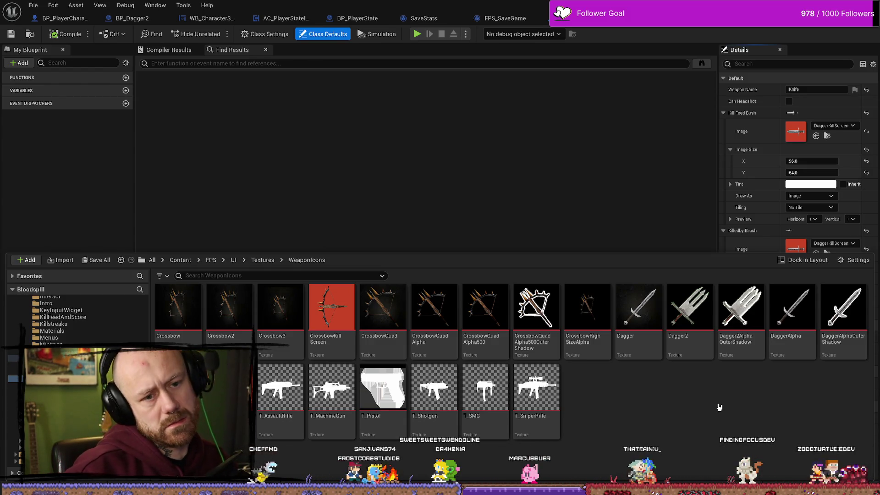
pyautogui.click(99, 196)
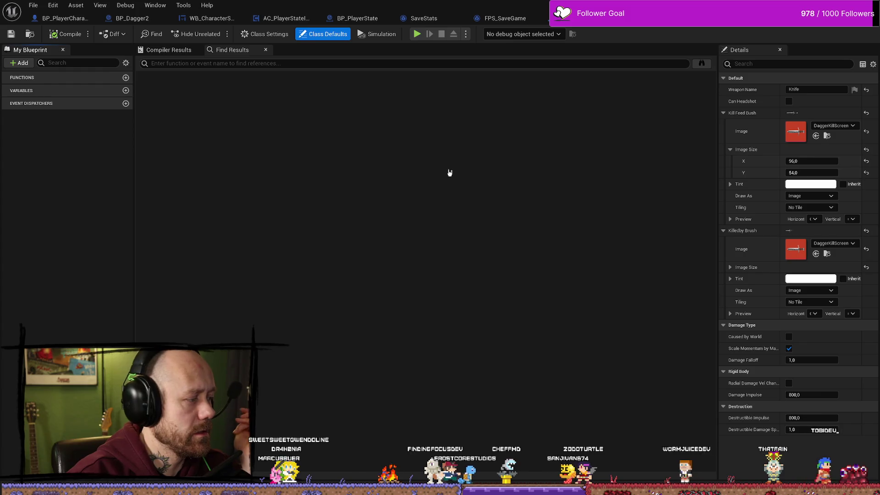
pyautogui.click(33, 5)
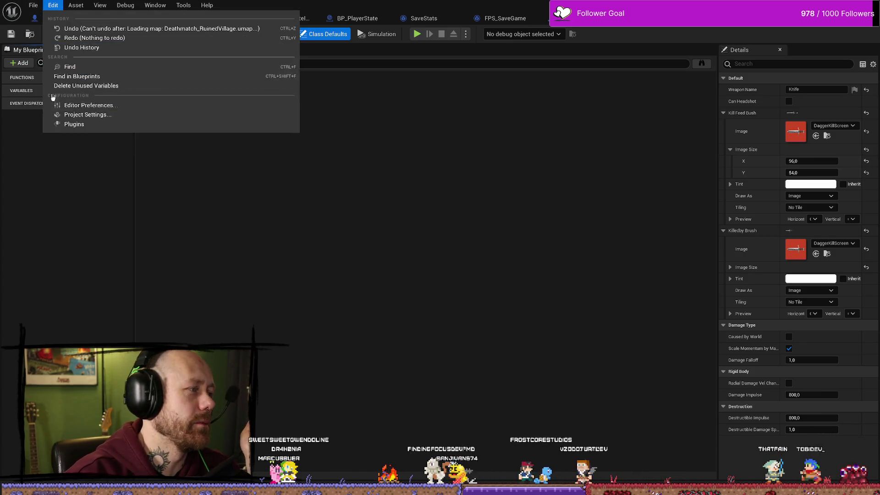
pyautogui.click(66, 62)
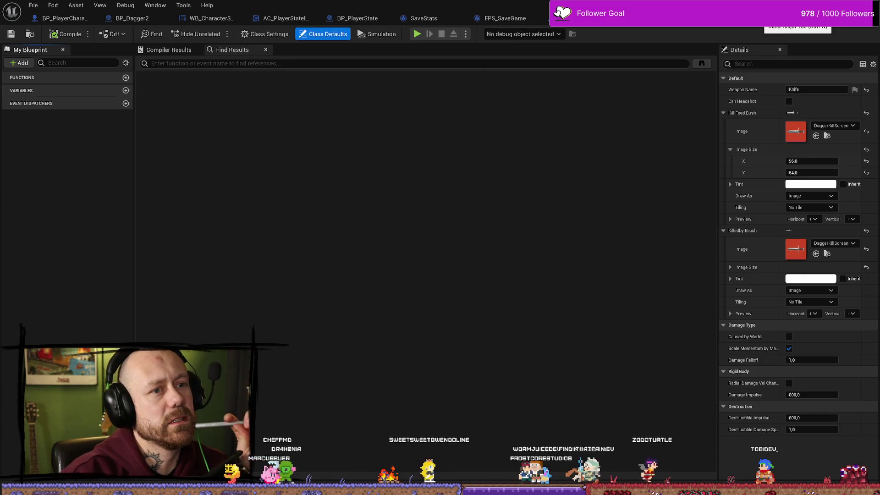
pyautogui.click(763, 18)
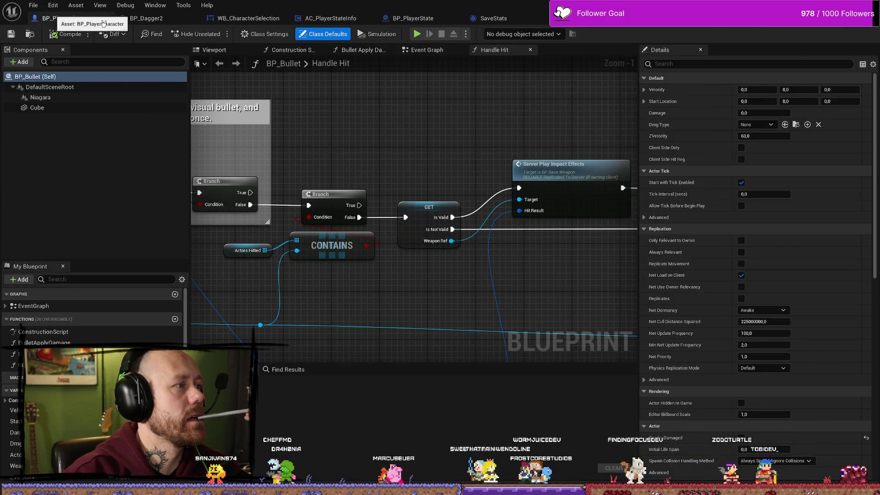
pyautogui.click(46, 17)
pyautogui.hotkey('alt', 'Tab')
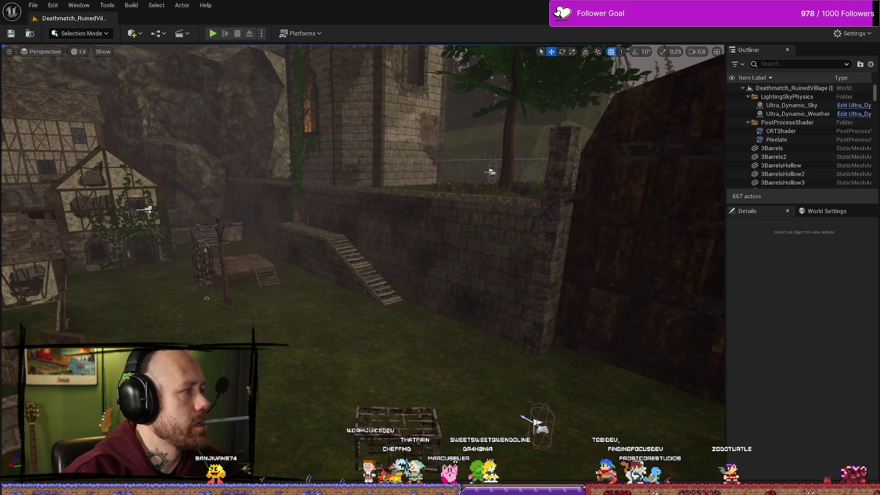
# Add the card 'Change Weapon kill image of new sword' to the top of BloodSpill's To do's.
pyautogui.hotkey('alt', 'Tab')
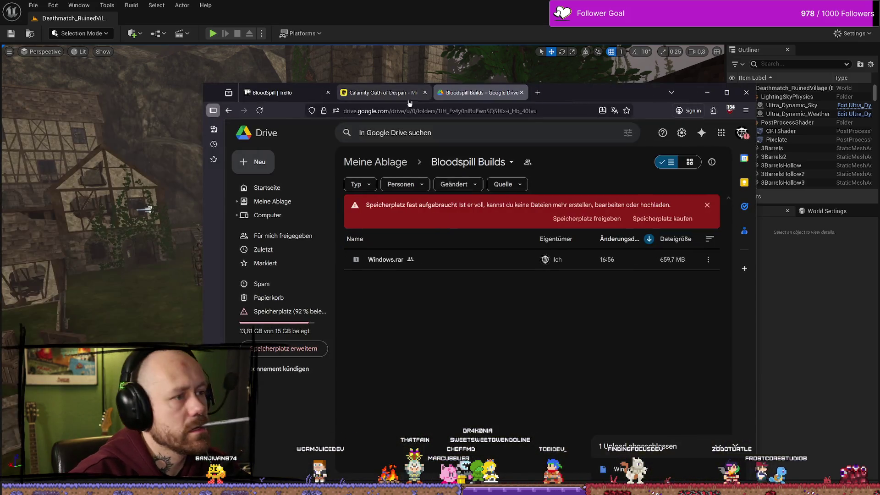
pyautogui.click(314, 94)
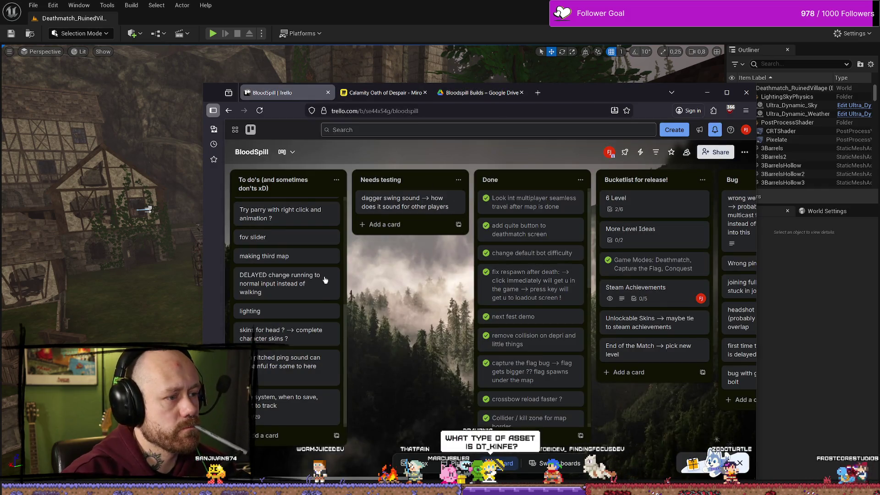
pyautogui.scroll(4, 316, 313)
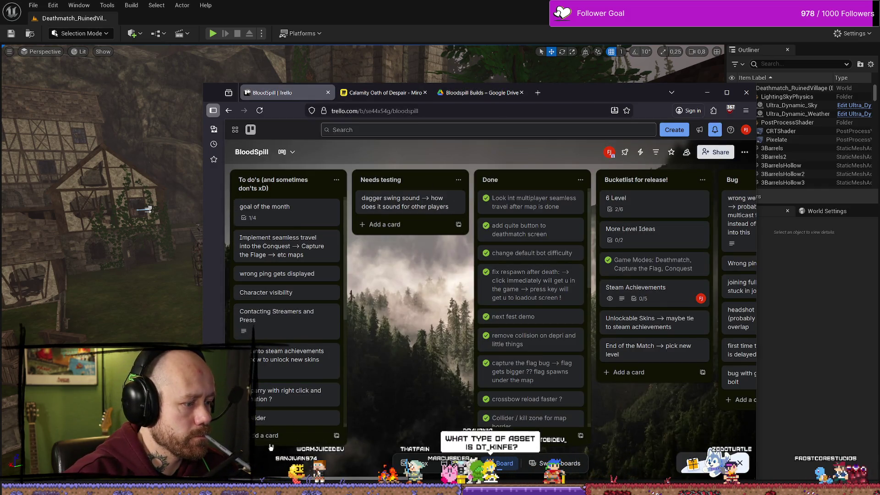
pyautogui.click(287, 435)
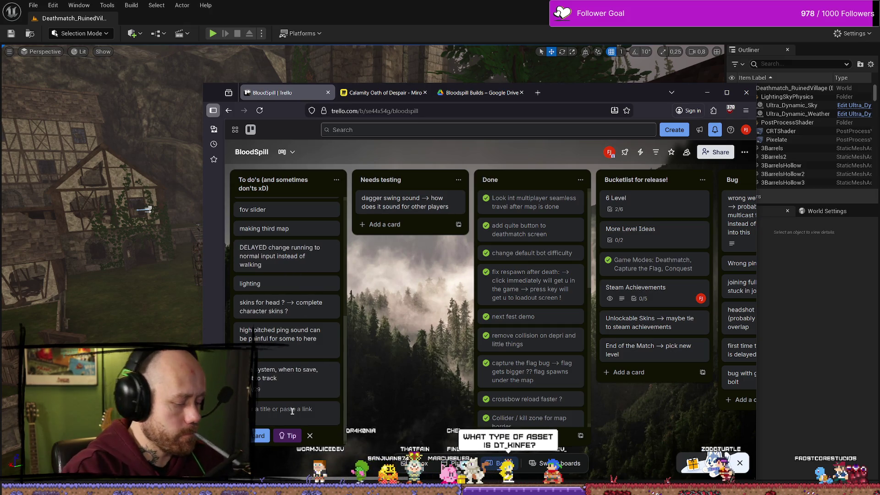
pyautogui.scroll(1, 287, 256)
pyautogui.write('damage')
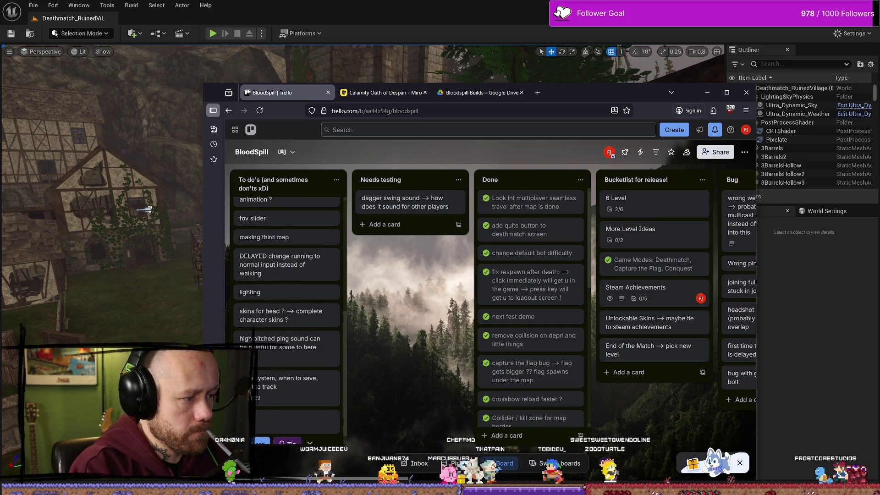
pyautogui.write(' W')
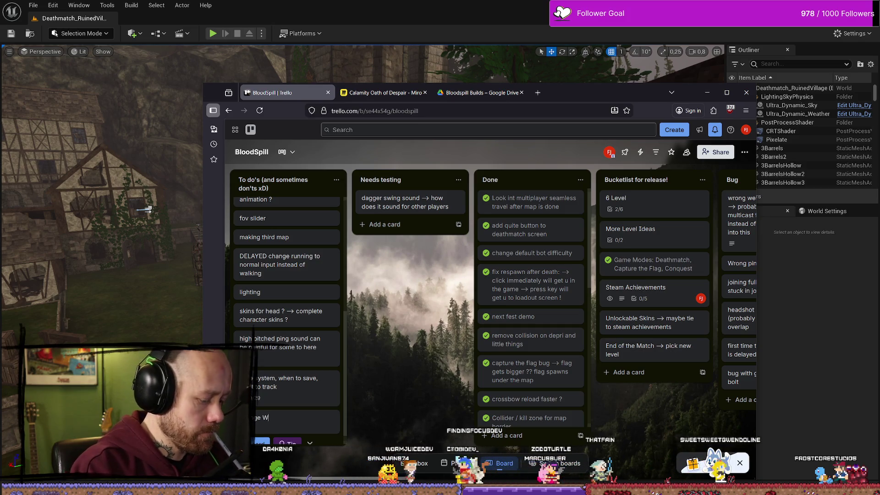
pyautogui.write('eapon kill ')
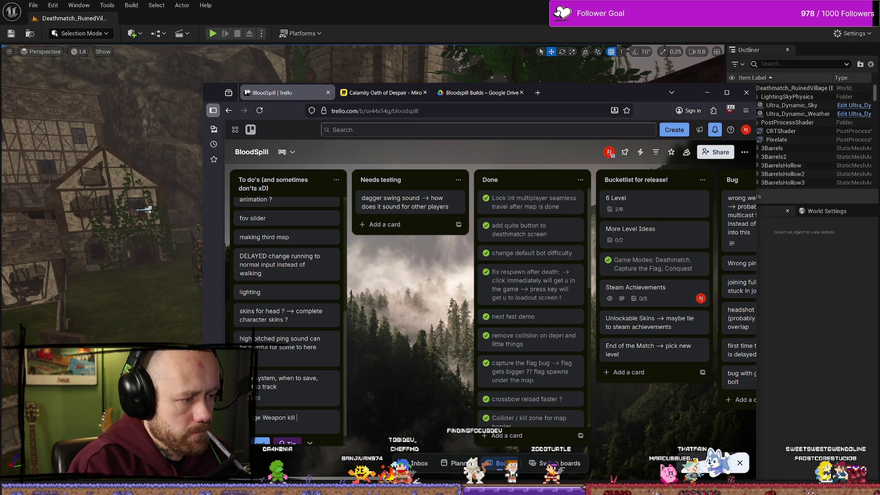
pyautogui.write('imageof sword')
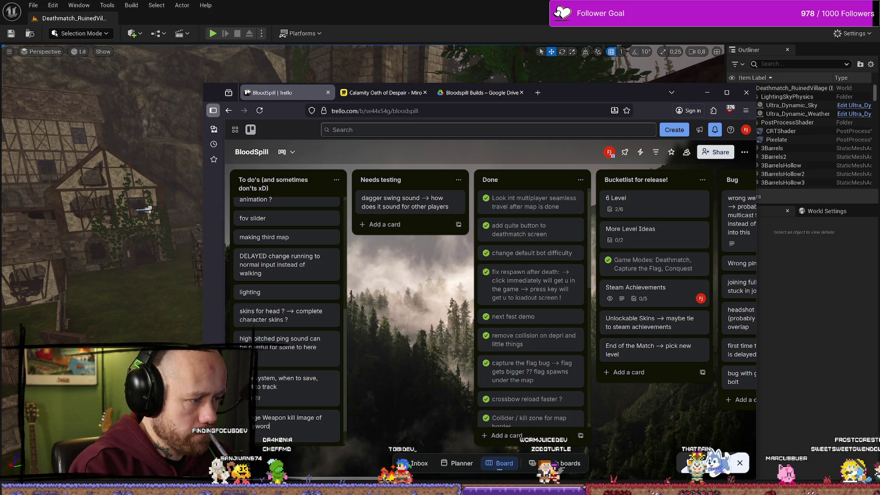
pyautogui.press('Return')
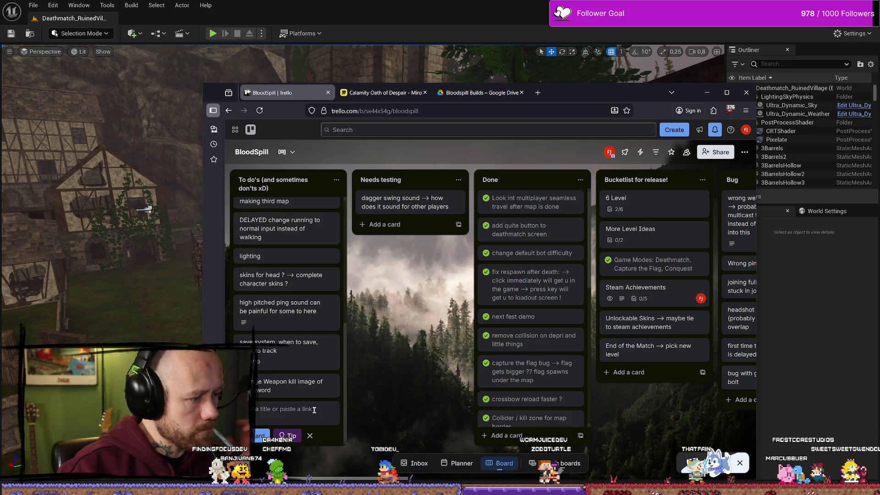
pyautogui.moveTo(289, 386); pyautogui.dragTo(290, 216)
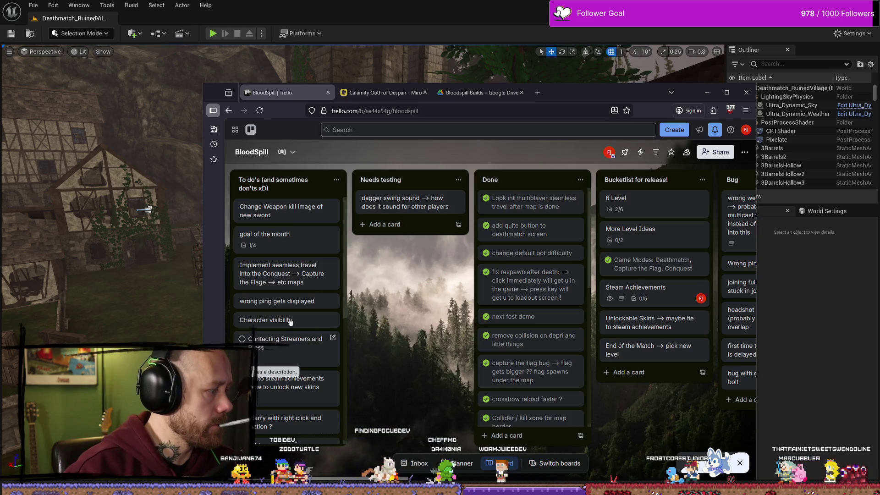
pyautogui.click(380, 43)
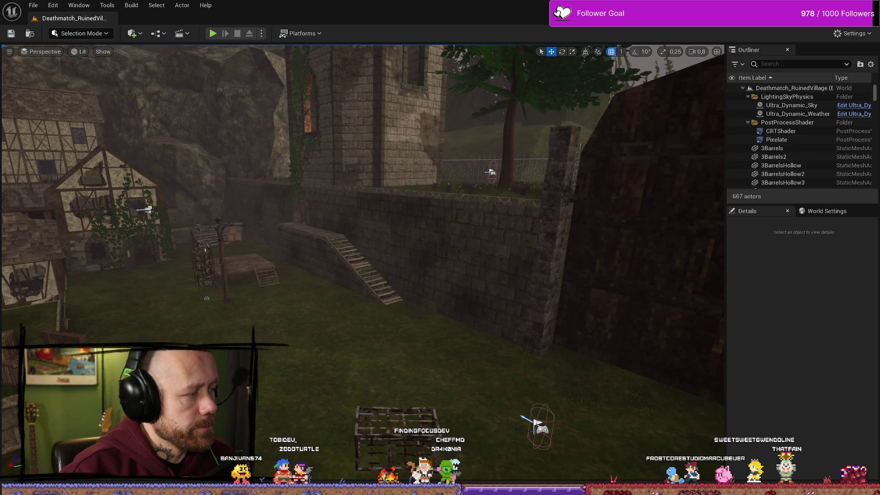
# Zoom out and pan BP_PlayerCharacter's Damage Player graph to the Add Kill section.
pyautogui.hotkey('alt', 'Tab')
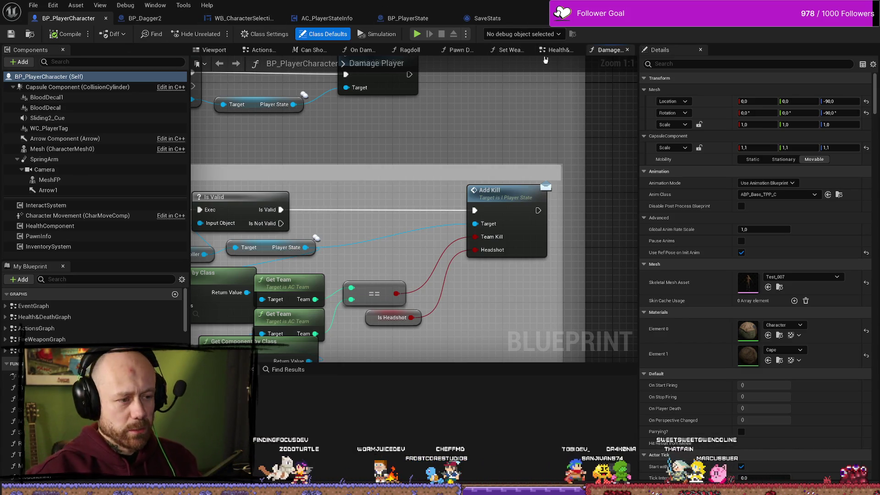
pyautogui.scroll(-4, 486, 207)
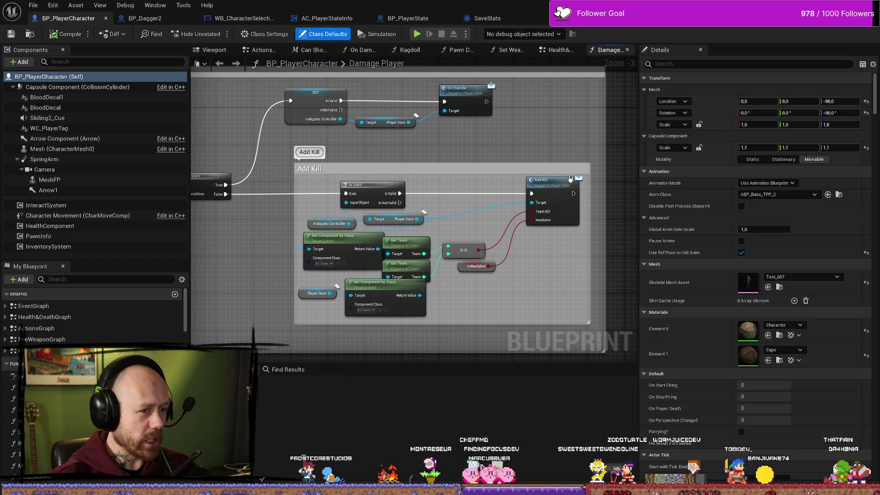
pyautogui.moveTo(571, 179); pyautogui.dragTo(548, 173)
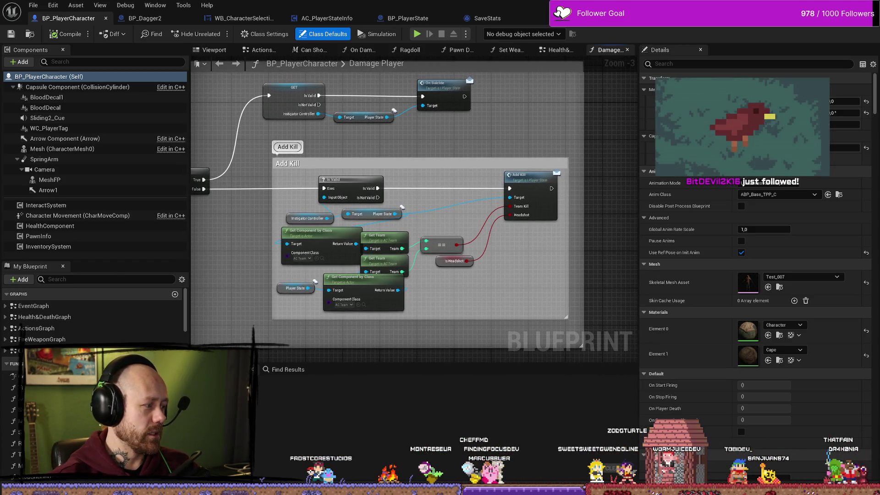